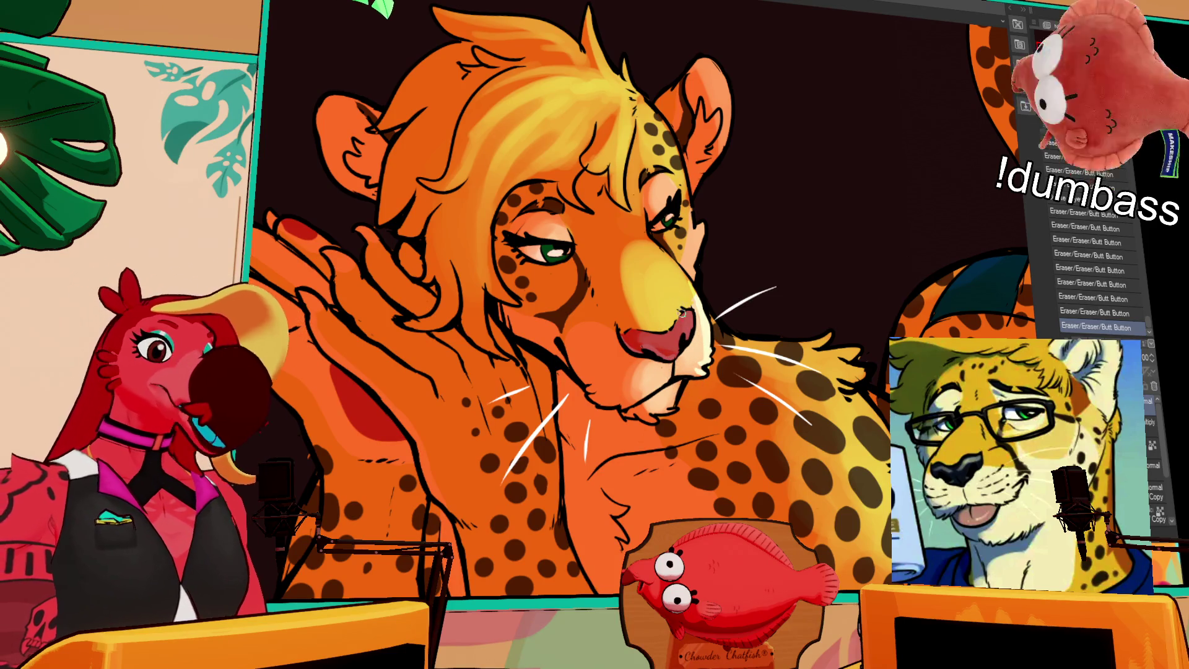
# Ink small touch-ups near the nose and paint opaque watercolor shading on the chest and hand.
pyautogui.moveTo(681, 309); pyautogui.dragTo(687, 338)
pyautogui.moveTo(685, 334); pyautogui.dragTo(688, 335)
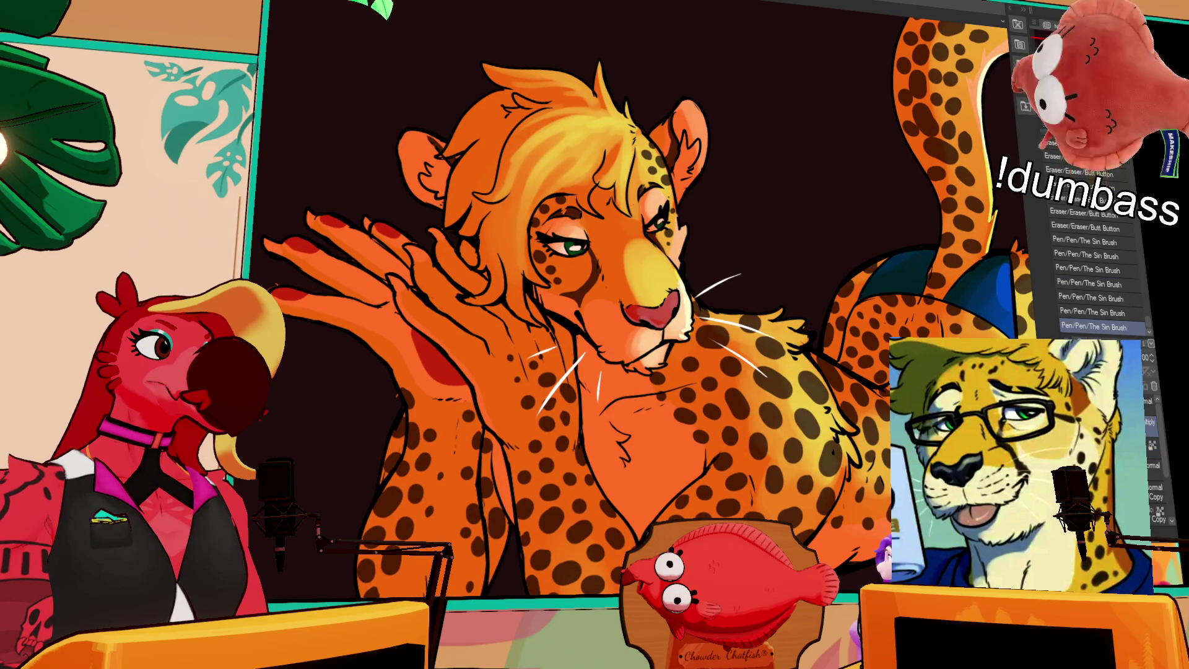
pyautogui.moveTo(501, 316); pyautogui.dragTo(545, 428)
pyautogui.moveTo(533, 334)
pyautogui.mouseDown()
pyautogui.moveTo(551, 421)
pyautogui.moveTo(533, 356)
pyautogui.mouseUp()
pyautogui.hotkey('ctrl', 'z')
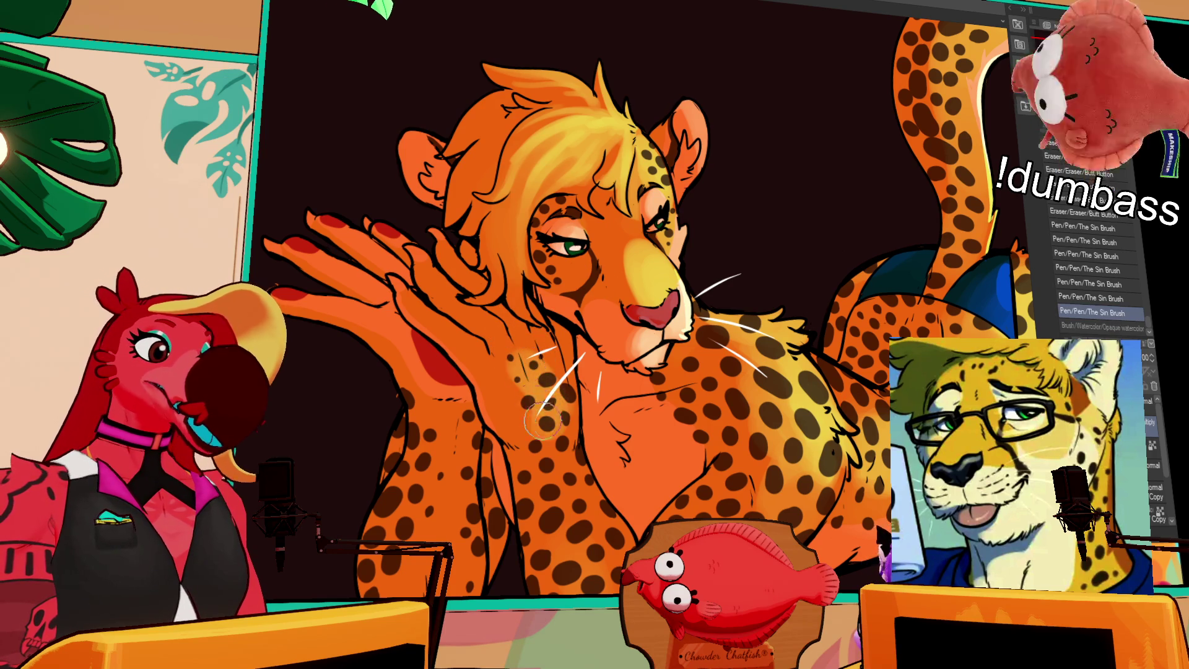
pyautogui.moveTo(539, 396)
pyautogui.mouseDown()
pyautogui.moveTo(536, 359)
pyautogui.moveTo(552, 449)
pyautogui.mouseUp()
pyautogui.moveTo(557, 378)
pyautogui.mouseDown()
pyautogui.moveTo(563, 455)
pyautogui.moveTo(557, 371)
pyautogui.mouseUp()
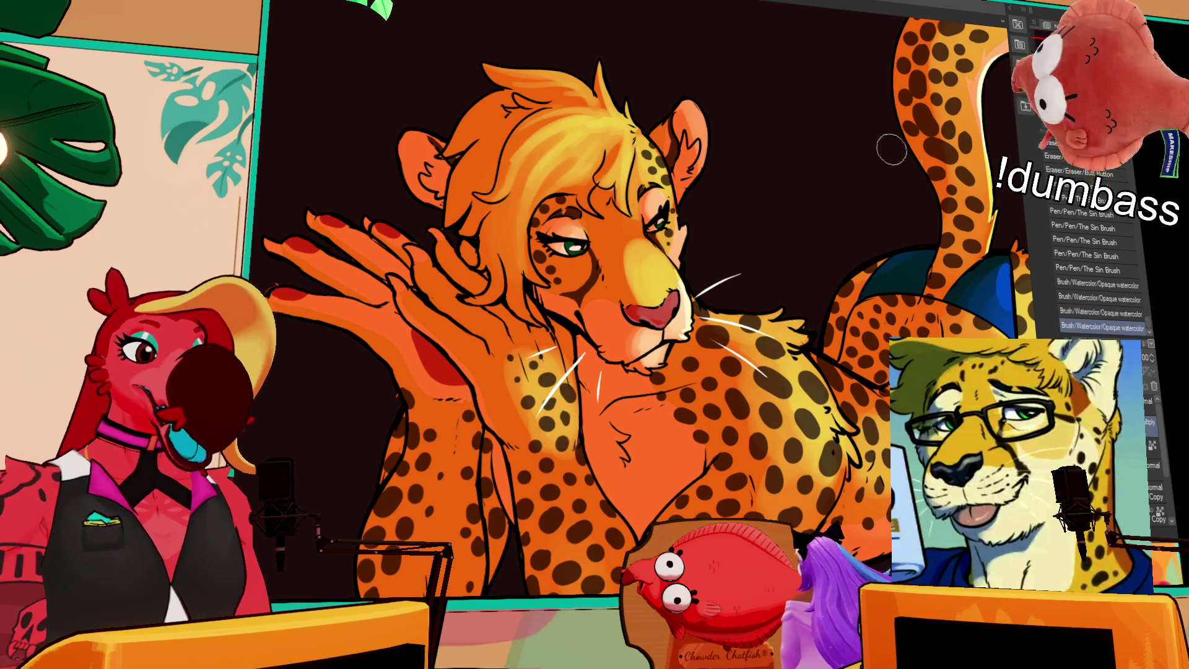
# Erase a small part near the face, compare with and without it, and keep the erase.
pyautogui.press('-')
pyautogui.press('-')
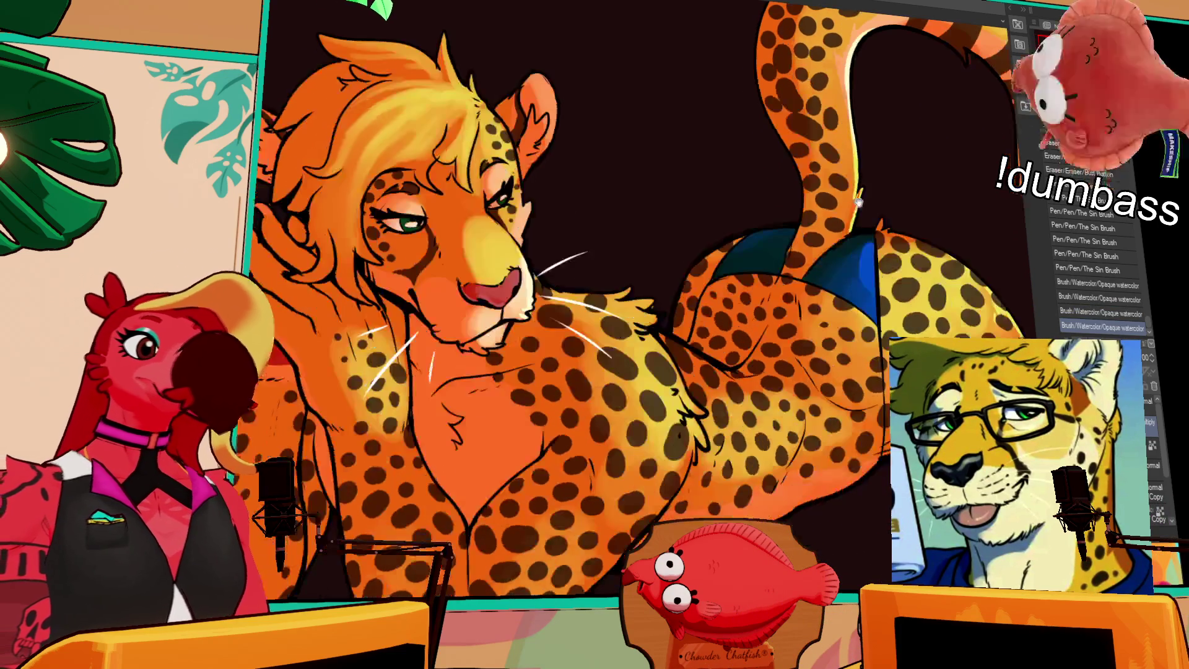
pyautogui.moveTo(665, 289)
pyautogui.mouseDown()
pyautogui.moveTo(658, 306)
pyautogui.moveTo(704, 265)
pyautogui.mouseUp()
pyautogui.hotkey('ctrl', 'z')
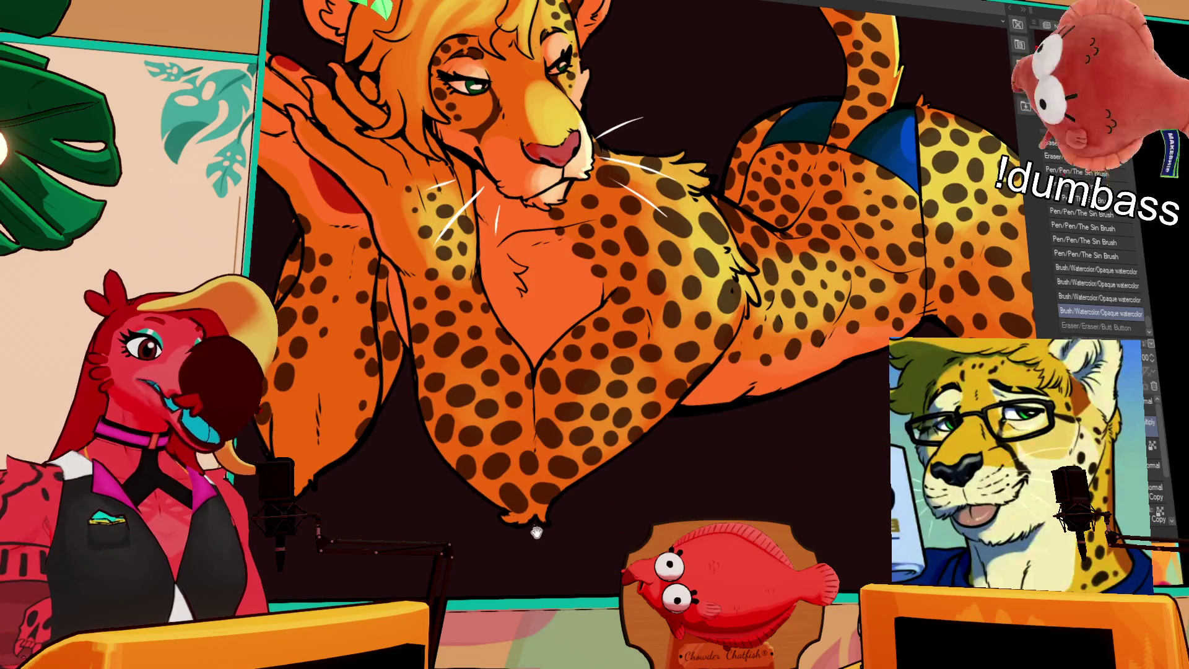
pyautogui.scroll(1, 740, 328)
pyautogui.scroll(1, 746, 345)
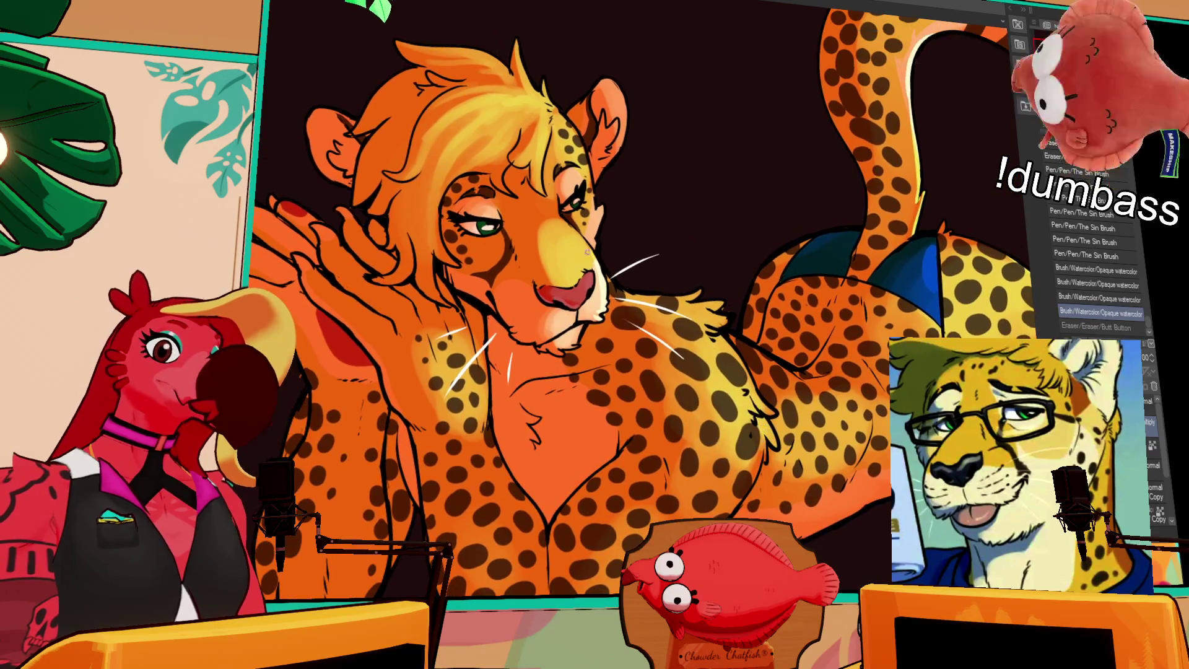
pyautogui.moveTo(583, 271); pyautogui.dragTo(590, 332)
pyautogui.hotkey('ctrl', 'y')
pyautogui.hotkey('ctrl', 'z')
pyautogui.hotkey('ctrl', 'y')
pyautogui.hotkey('ctrl', 'z')
pyautogui.hotkey('ctrl', 'y')
pyautogui.hotkey('ctrl', 'z')
pyautogui.hotkey('ctrl', 'y')
# Erase a small spot in the upper artwork and add a new raster layer.
pyautogui.click(497, 286)
pyautogui.moveTo(644, 281)
pyautogui.mouseDown()
pyautogui.moveTo(668, 270)
pyautogui.moveTo(681, 330)
pyautogui.mouseUp()
pyautogui.moveTo(576, 294)
pyautogui.mouseDown()
pyautogui.moveTo(645, 235)
pyautogui.moveTo(711, 225)
pyautogui.mouseUp()
pyautogui.hotkey('ctrl', 'shift', 'n')
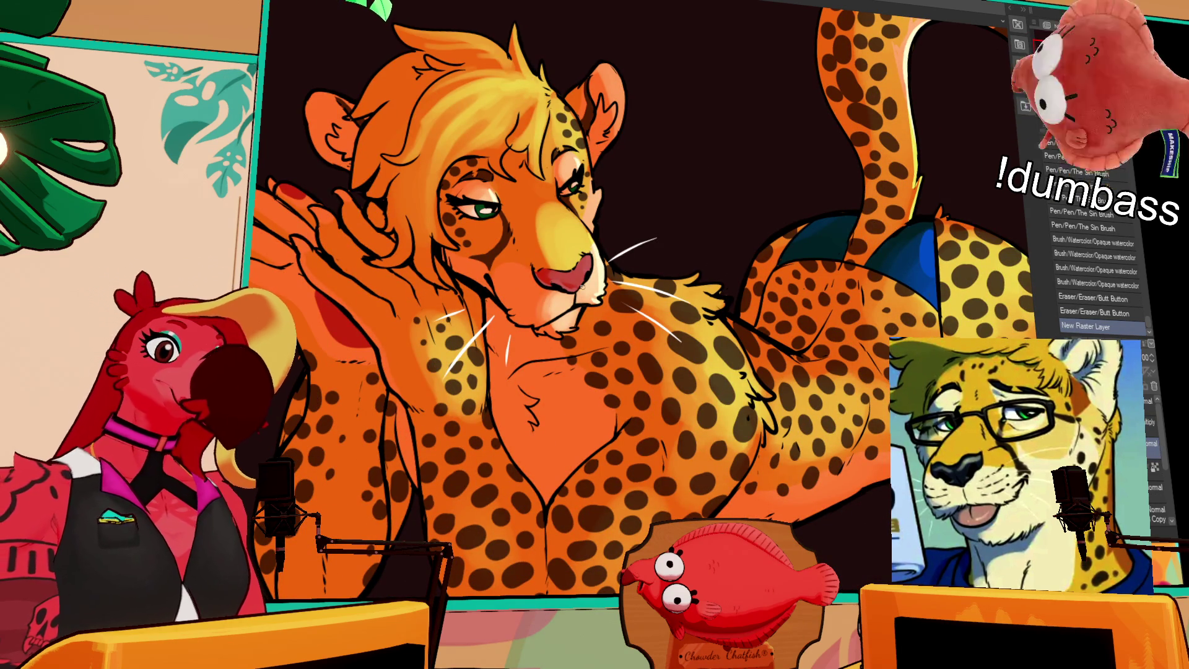
# Dab four small ink marks beside the nose and draw an ink stroke on the cheetah.
pyautogui.click(586, 259)
pyautogui.click(588, 263)
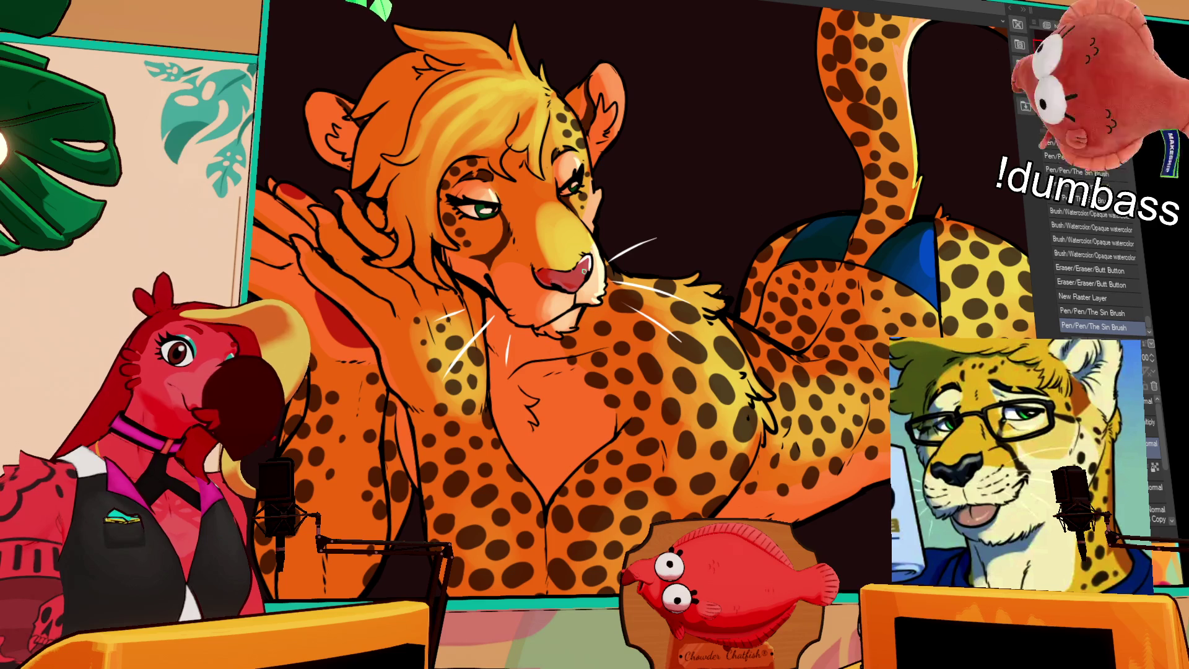
pyautogui.click(586, 273)
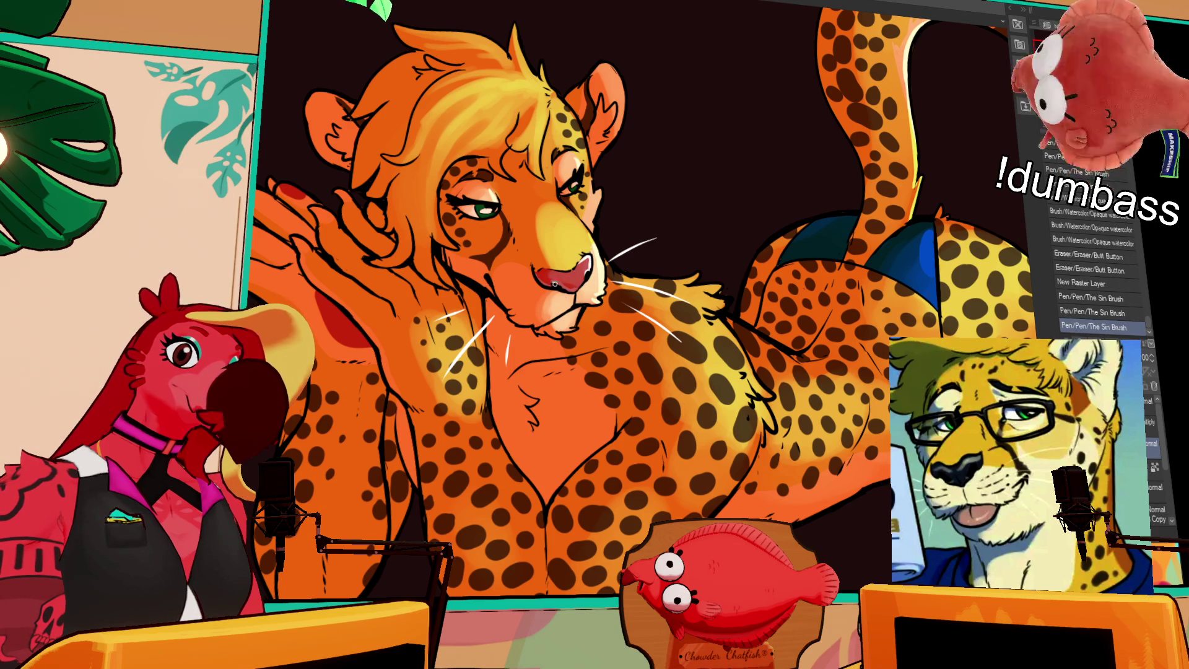
pyautogui.click(553, 284)
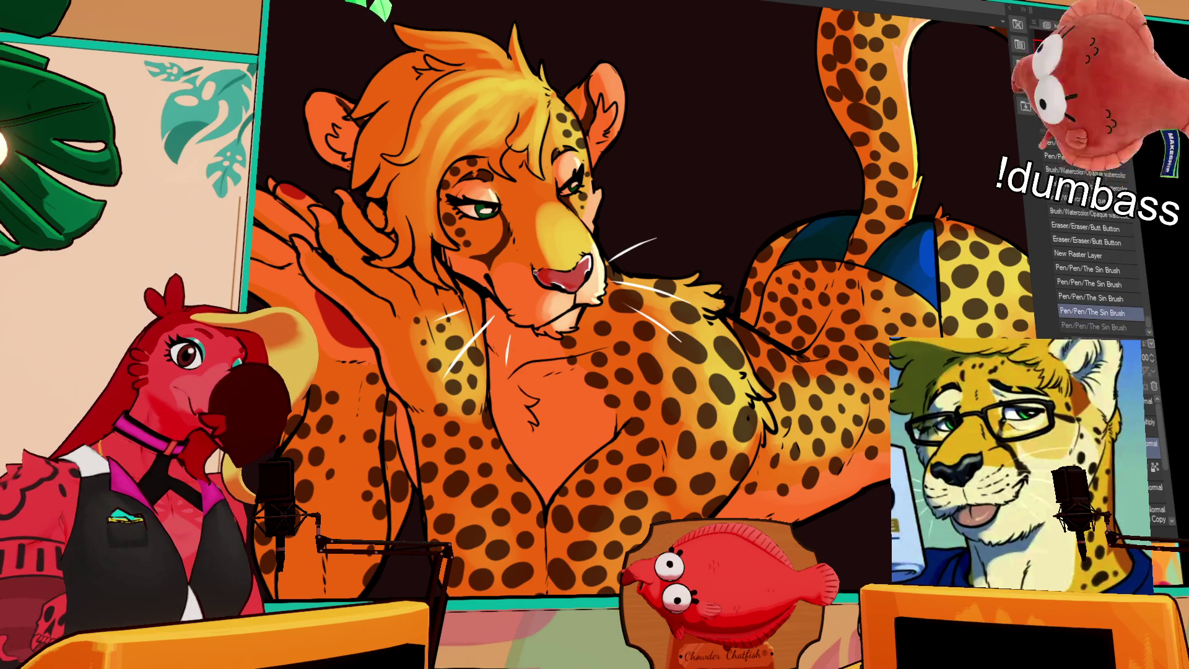
pyautogui.moveTo(661, 188)
pyautogui.mouseDown()
pyautogui.moveTo(729, 252)
pyautogui.moveTo(784, 153)
pyautogui.mouseUp()
pyautogui.moveTo(604, 322); pyautogui.dragTo(606, 369)
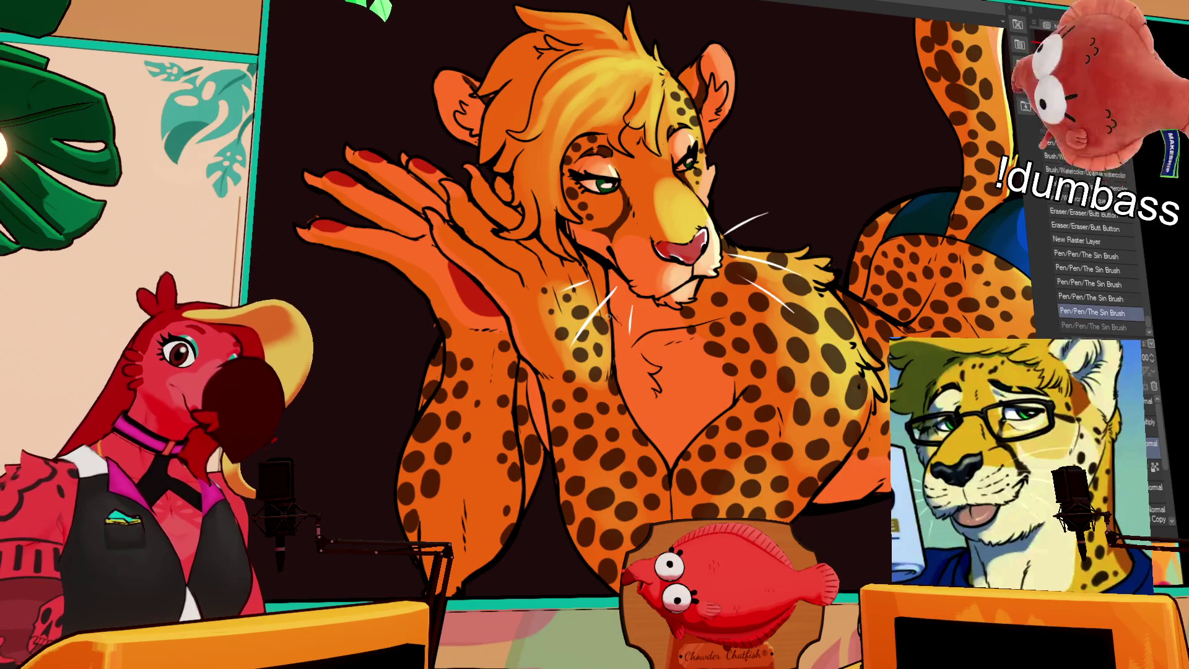
# Replace that stroke with a short stroke near the shoulder, then undo it.
pyautogui.moveTo(884, 201); pyautogui.dragTo(732, 192)
pyautogui.moveTo(699, 273); pyautogui.dragTo(700, 319)
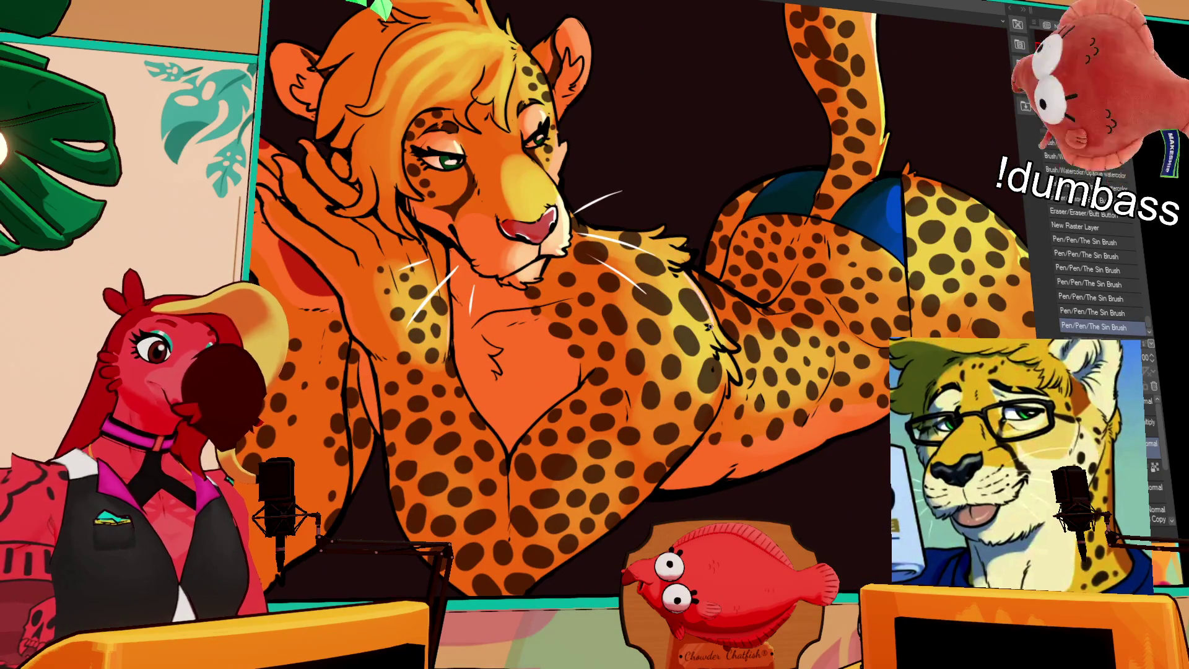
pyautogui.hotkey('ctrl', 'z')
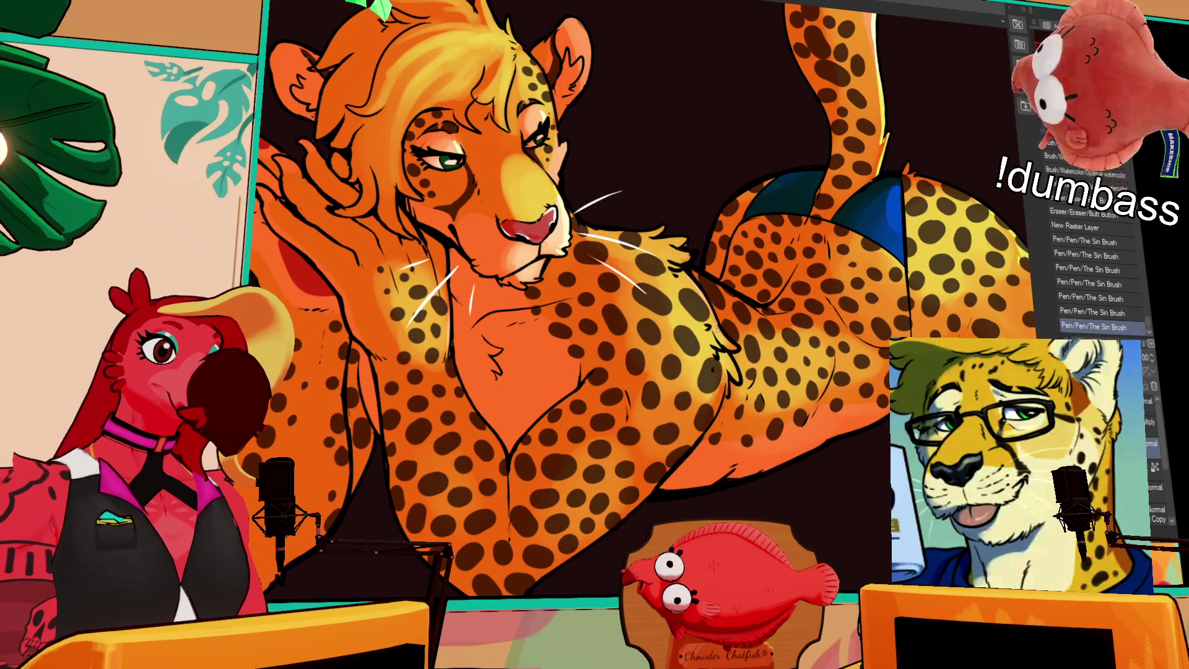
pyautogui.moveTo(667, 245); pyautogui.dragTo(688, 253)
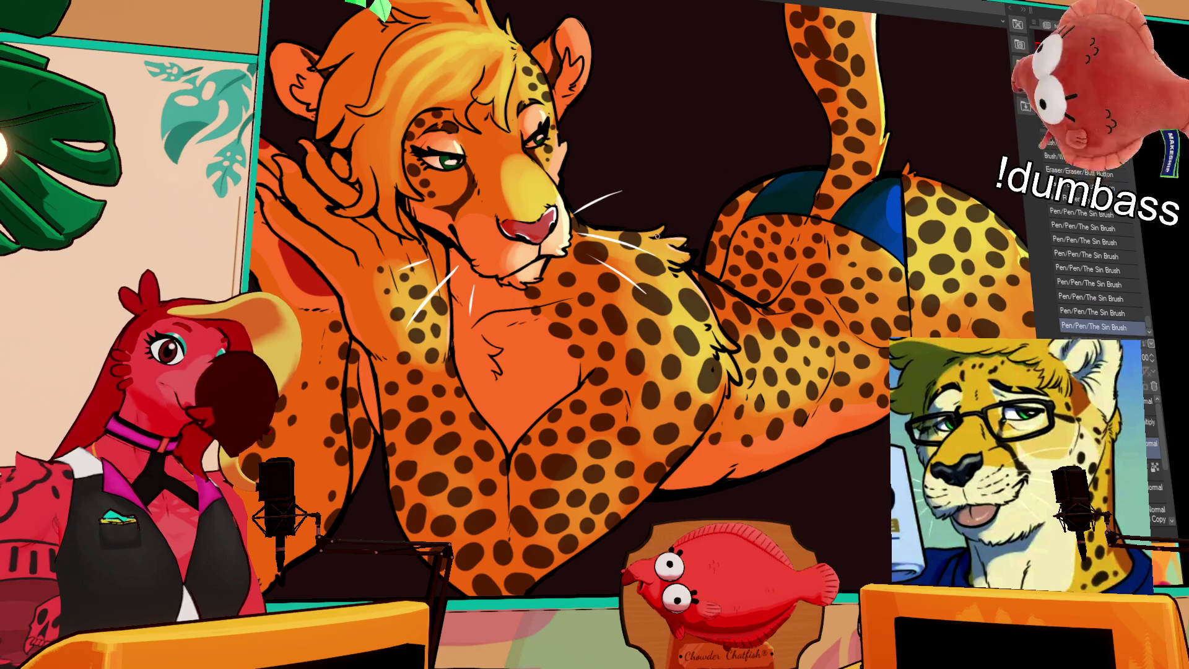
pyautogui.hotkey('ctrl', 'z')
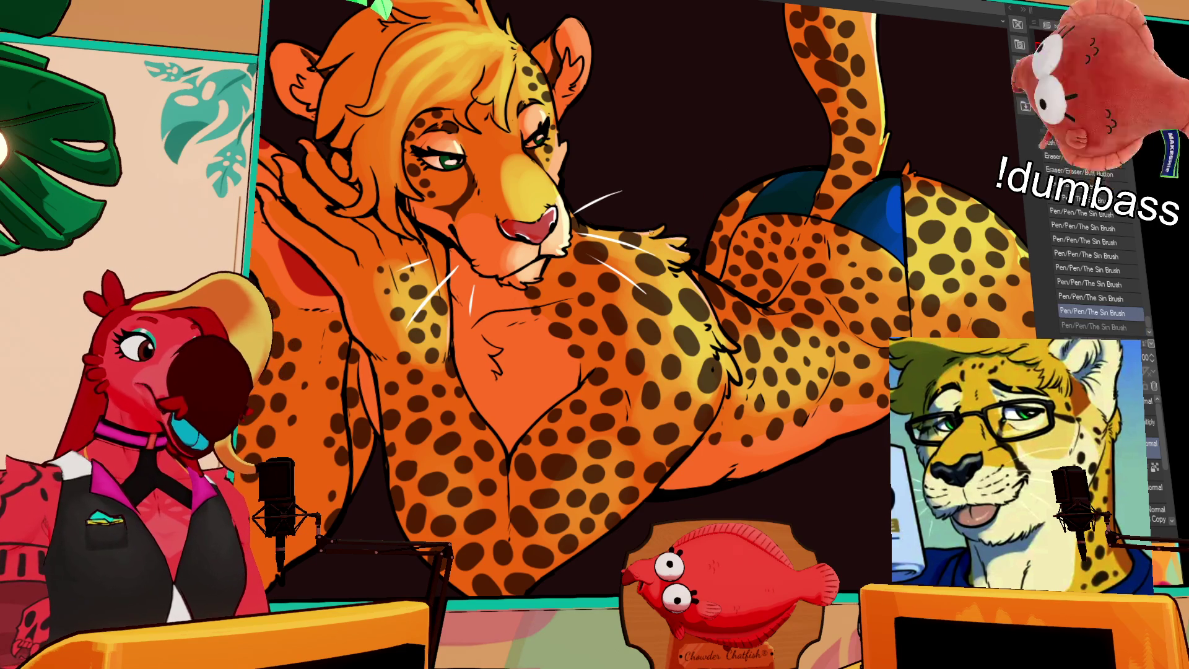
pyautogui.hotkey('ctrl', 'y')
pyautogui.moveTo(663, 200); pyautogui.dragTo(722, 285)
pyautogui.hotkey('ctrl', 'z')
# Toggle the latest blue pen stroke off and on repeatedly, ending with it restored.
pyautogui.hotkey('ctrl', 'y')
pyautogui.hotkey('ctrl', 'z')
pyautogui.hotkey('ctrl', 'y')
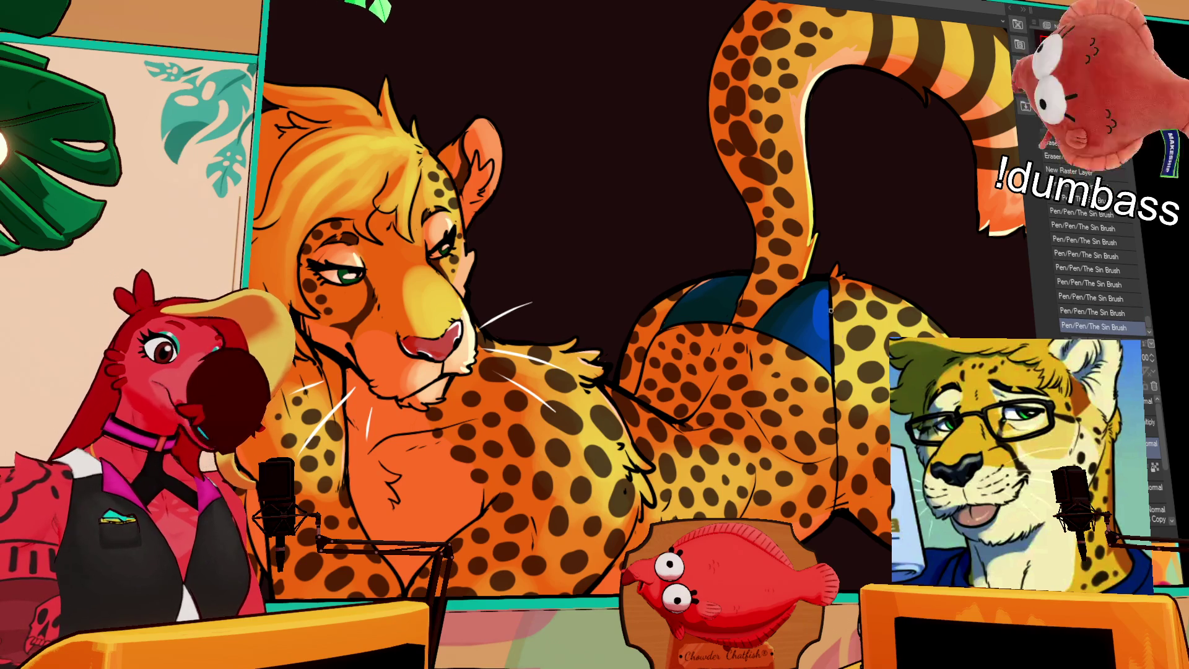
pyautogui.hotkey('ctrl', 'z')
pyautogui.hotkey('ctrl', 'y')
pyautogui.hotkey('ctrl', 'z')
pyautogui.hotkey('ctrl', 'y')
pyautogui.hotkey('ctrl', 'z')
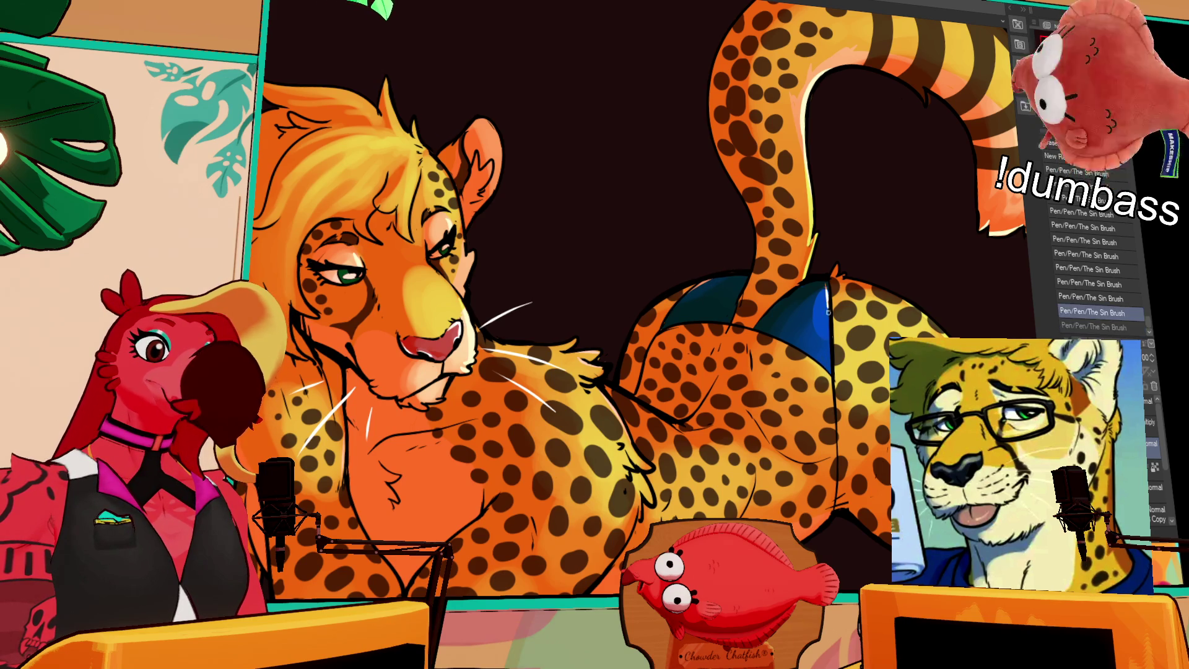
pyautogui.hotkey('ctrl', 'y')
pyautogui.hotkey('ctrl', 'z')
pyautogui.hotkey('ctrl', 'y')
pyautogui.hotkey('ctrl', 'z')
pyautogui.hotkey('ctrl', 'y')
pyautogui.hotkey('ctrl', 'z')
pyautogui.hotkey('ctrl', 'y')
pyautogui.hotkey('ctrl', 'z')
pyautogui.hotkey('ctrl', 'y')
pyautogui.hotkey('ctrl', 'z')
pyautogui.hotkey('ctrl', 'y')
pyautogui.hotkey('ctrl', 'z')
pyautogui.hotkey('ctrl', 'y')
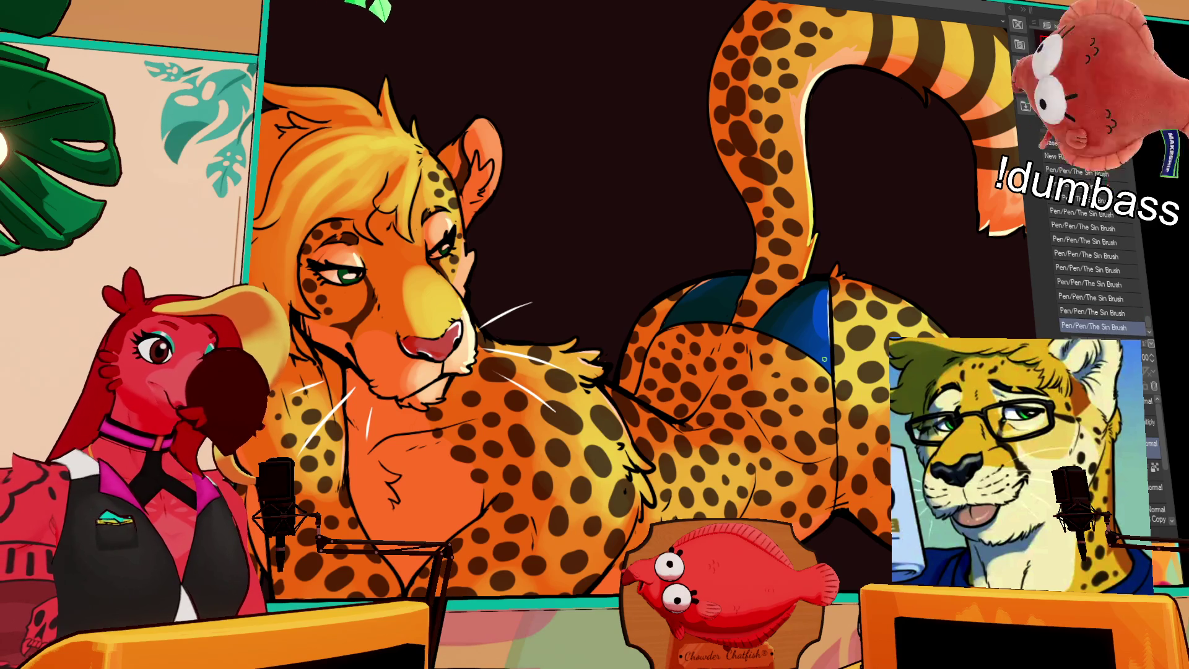
pyautogui.hotkey('ctrl', 'z')
pyautogui.hotkey('ctrl', 'y')
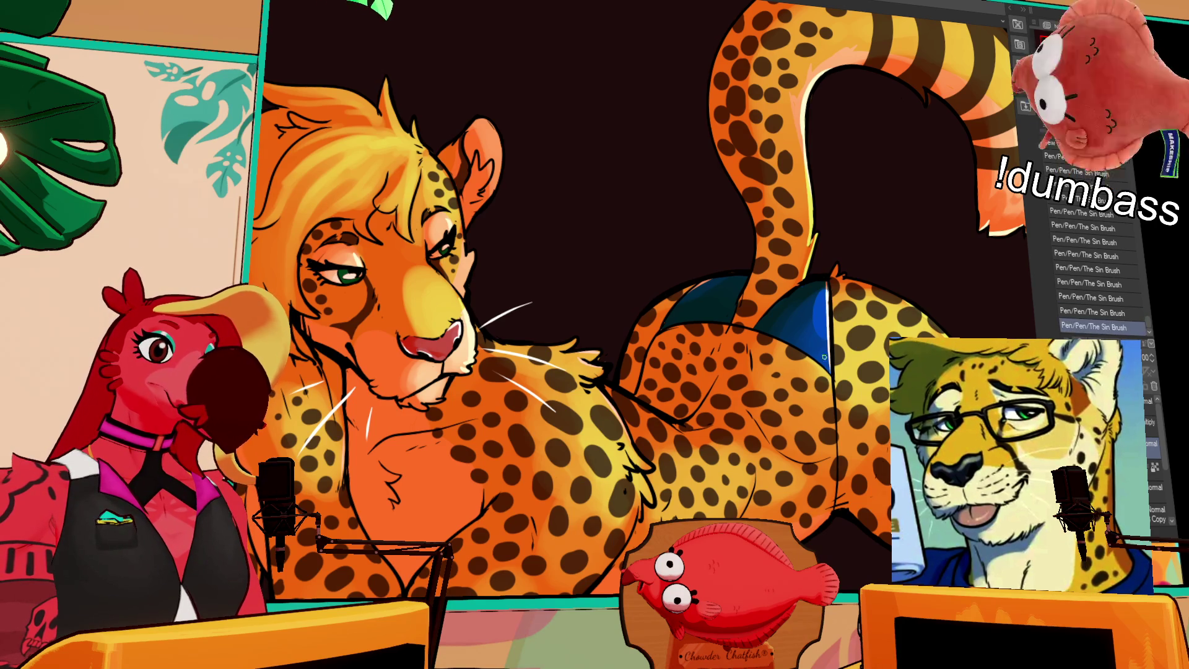
pyautogui.hotkey('ctrl', 'z')
pyautogui.hotkey('ctrl', 'y')
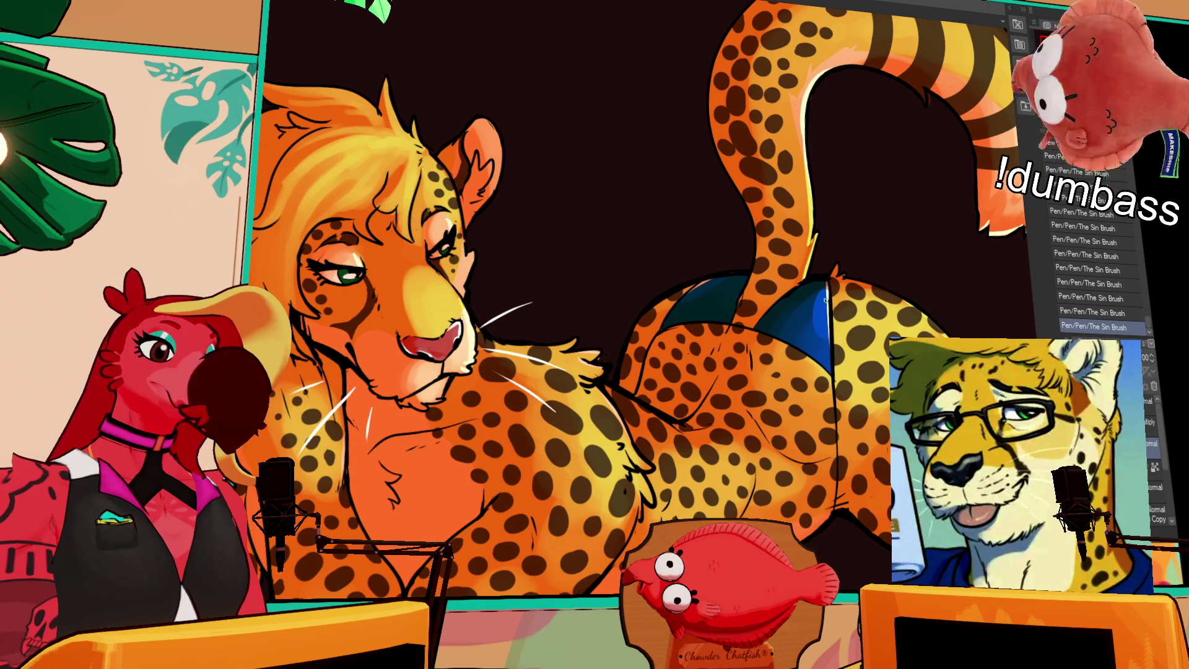
pyautogui.hotkey('ctrl', 'z')
pyautogui.hotkey('ctrl', 'y')
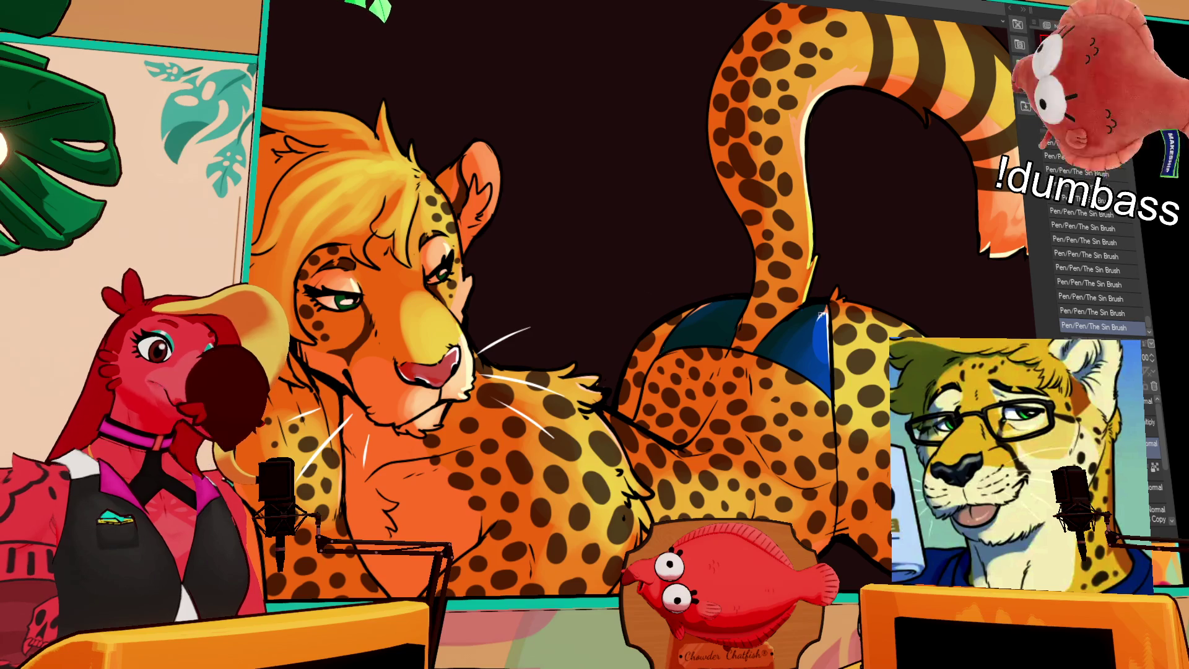
pyautogui.hotkey('ctrl', 'z')
pyautogui.hotkey('ctrl', 'y')
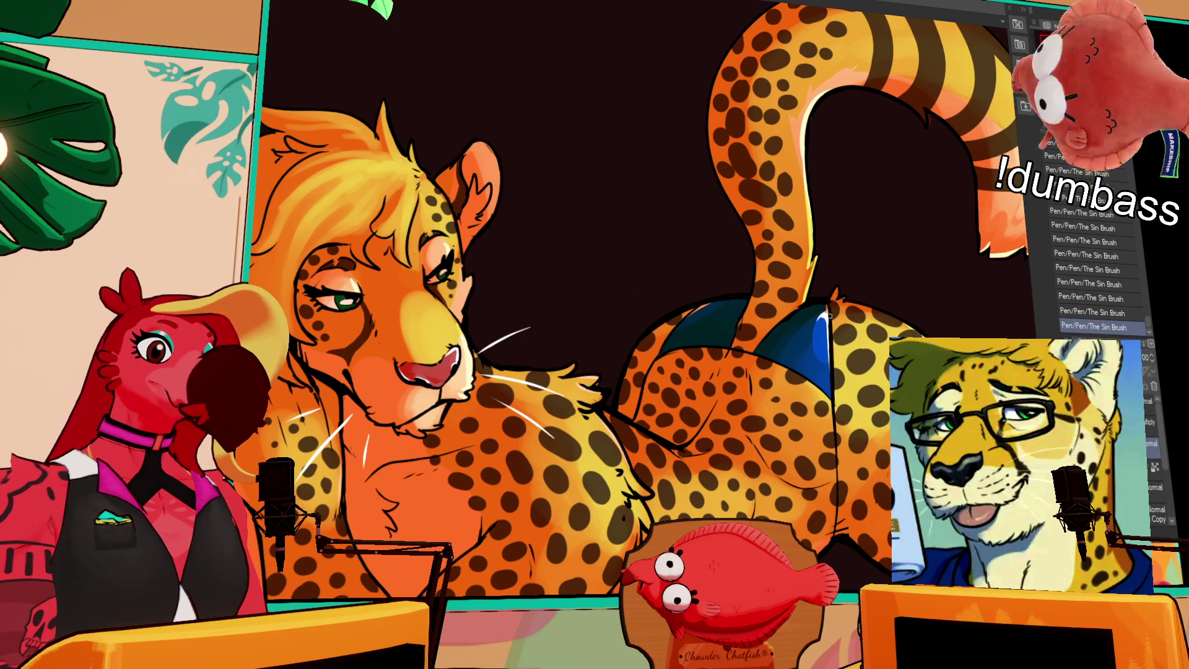
# Pan to the striped tail and erase stray ink along its outer edge.
pyautogui.moveTo(824, 321)
pyautogui.mouseDown()
pyautogui.moveTo(939, 312)
pyautogui.moveTo(802, 281)
pyautogui.moveTo(700, 228)
pyautogui.mouseUp()
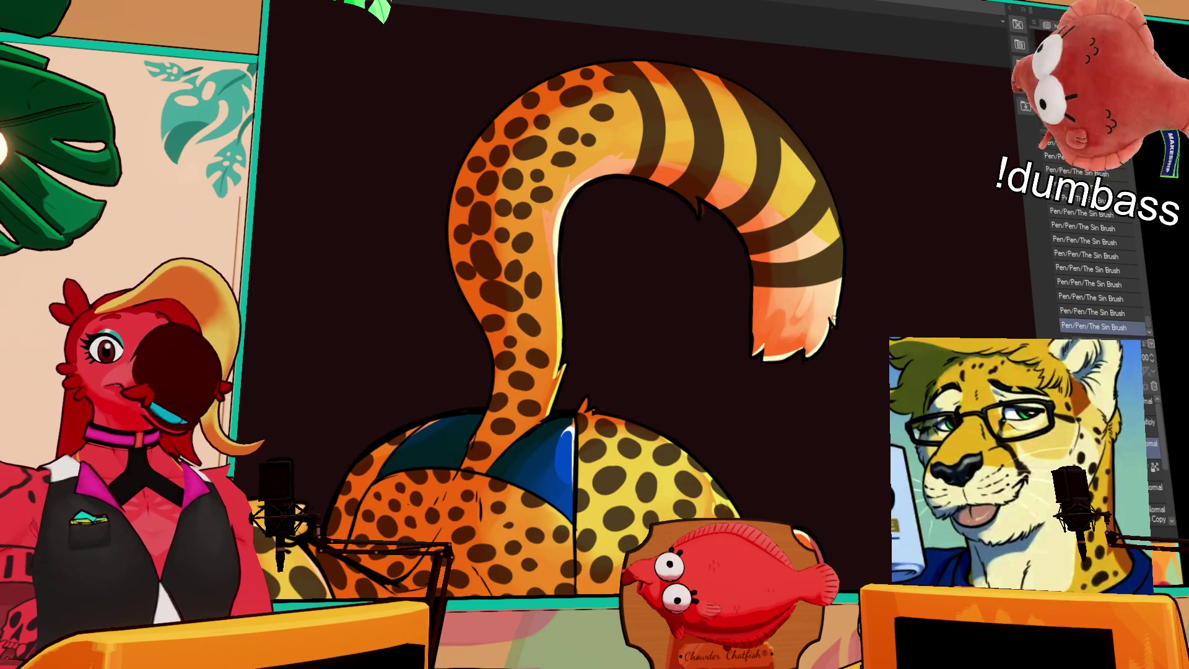
pyautogui.moveTo(911, 308); pyautogui.dragTo(908, 301)
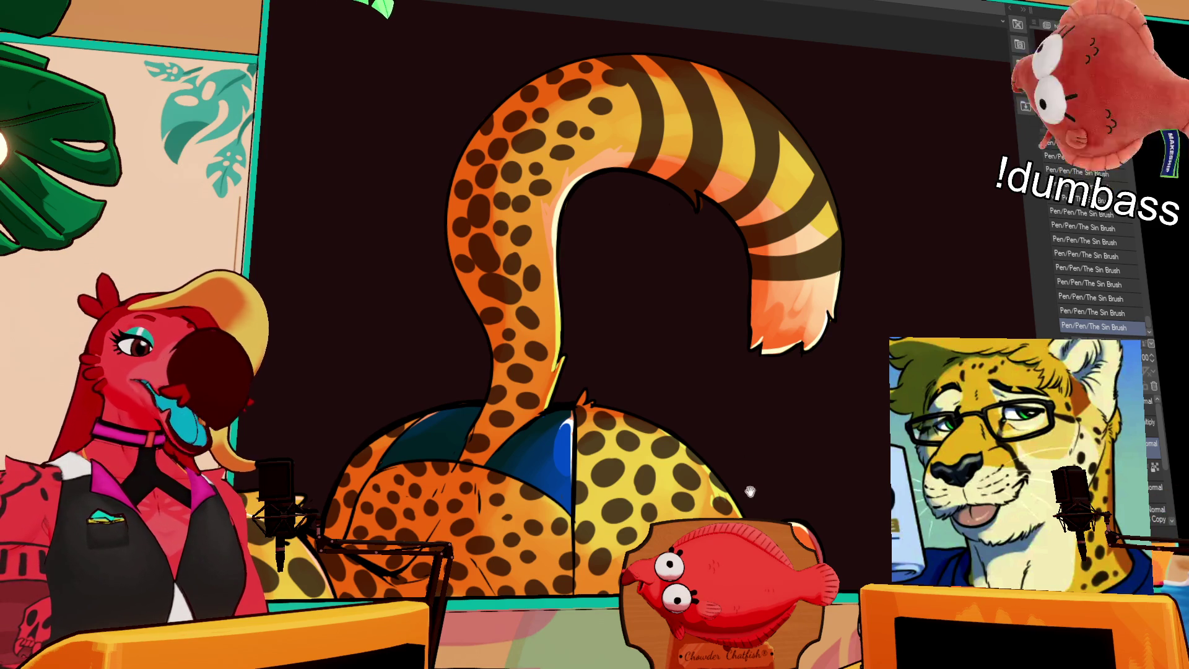
pyautogui.moveTo(743, 476); pyautogui.dragTo(774, 365)
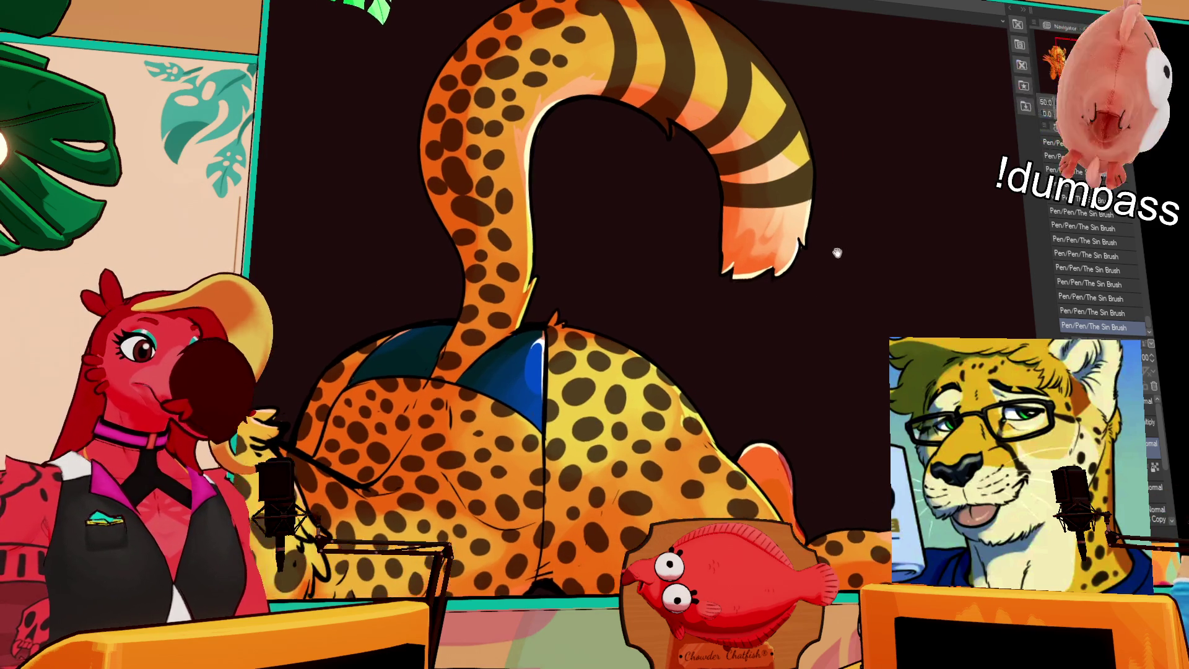
pyautogui.moveTo(836, 246); pyautogui.dragTo(716, 270)
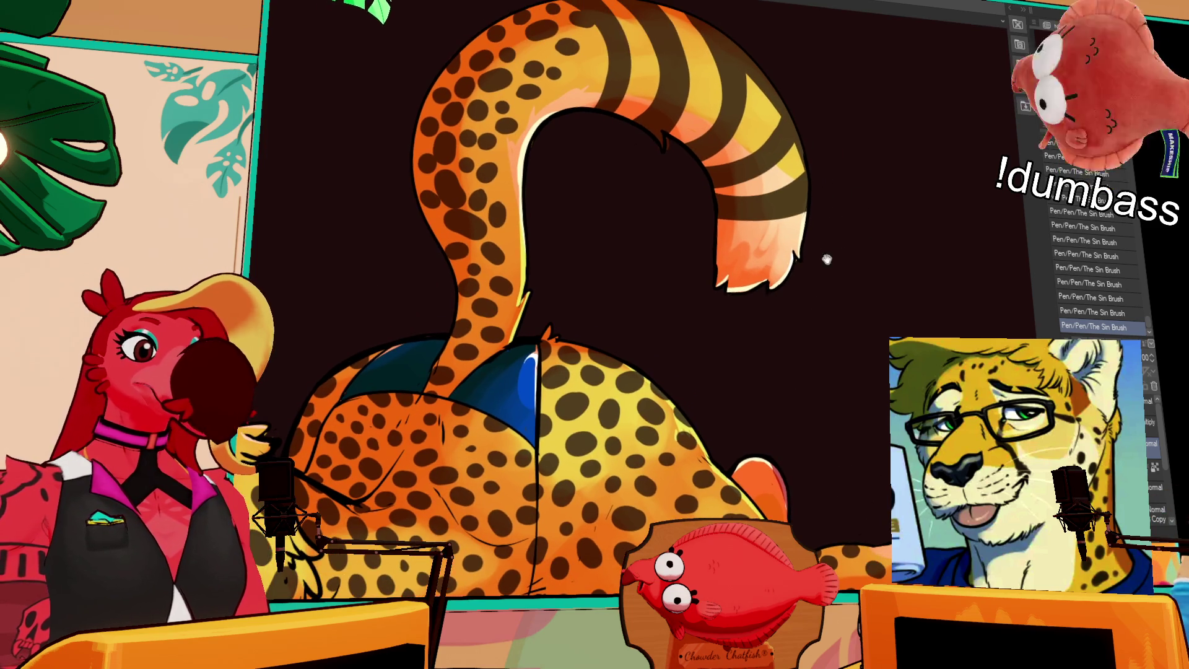
pyautogui.moveTo(573, 255); pyautogui.dragTo(561, 335)
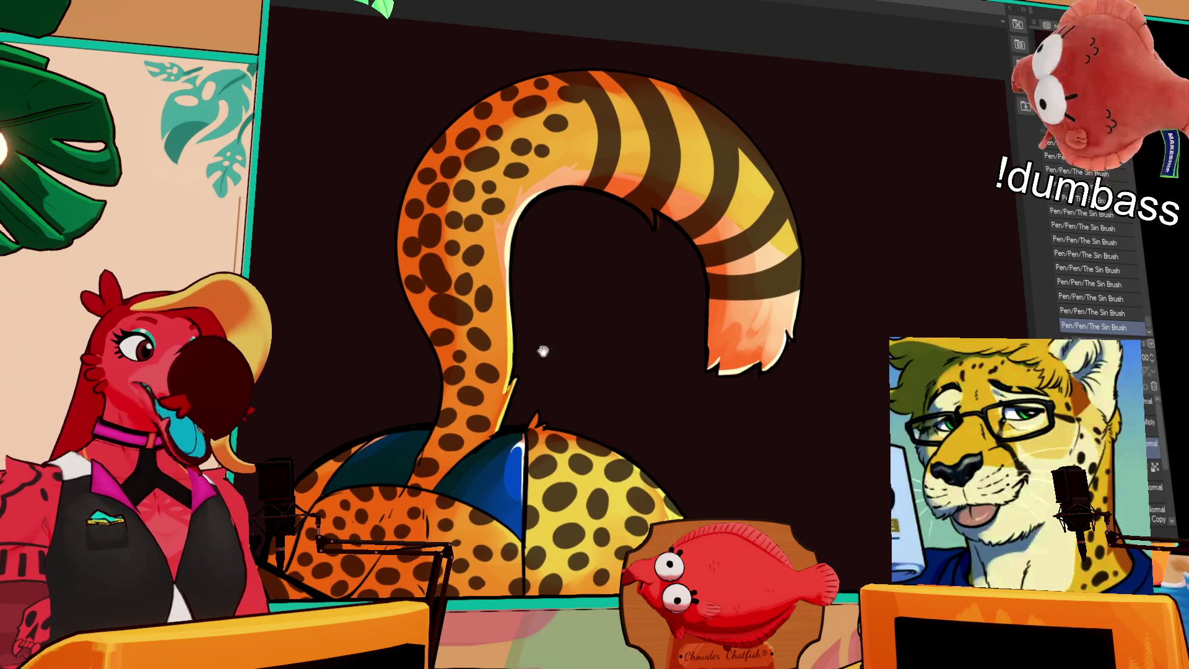
pyautogui.moveTo(658, 225)
pyautogui.mouseDown()
pyautogui.moveTo(655, 244)
pyautogui.moveTo(661, 218)
pyautogui.mouseUp()
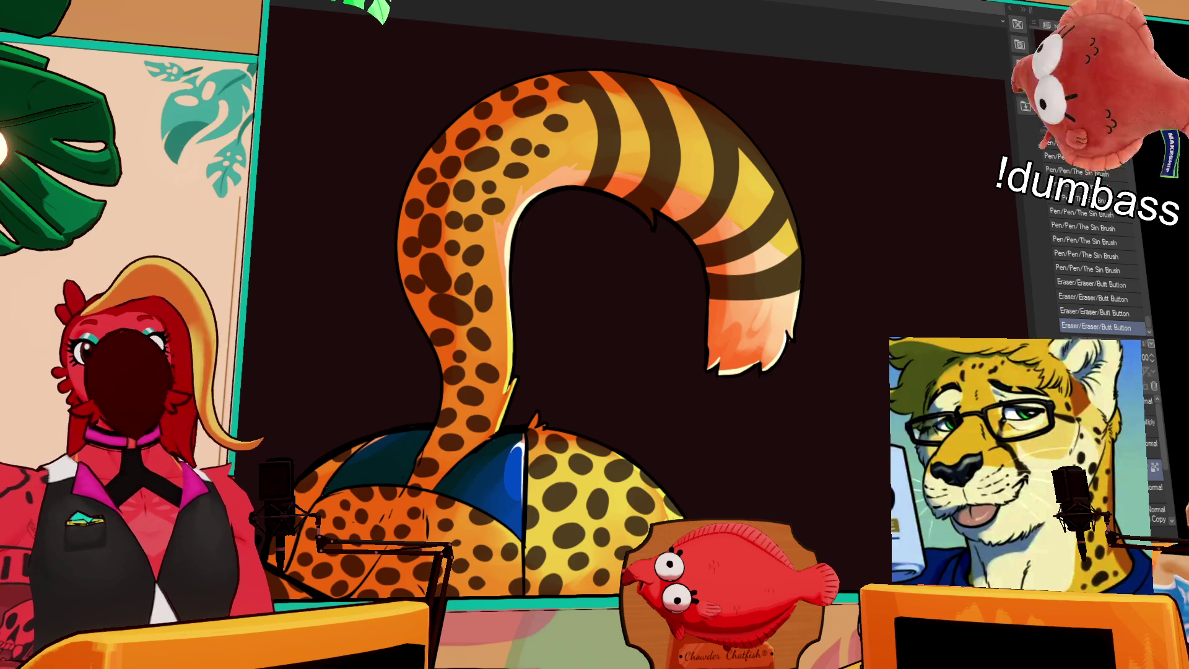
# Undo an accidental stroke and add light highlight strokes to the cheetah's hair.
pyautogui.scroll(-3, 595, 297)
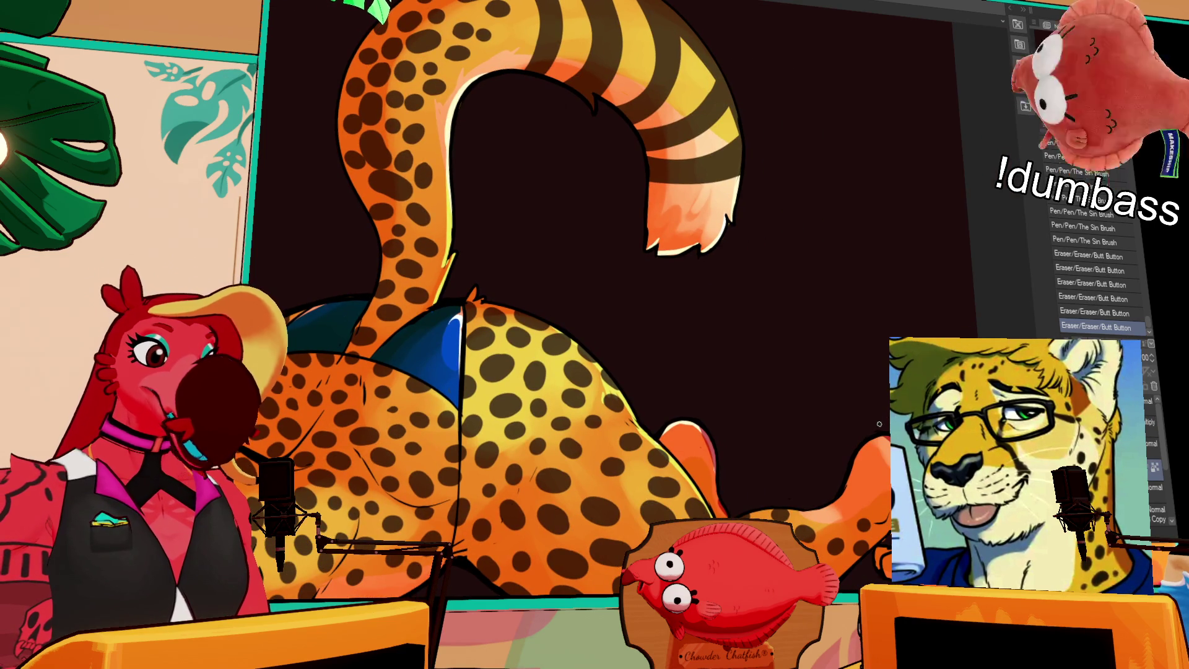
pyautogui.scroll(-2, 872, 427)
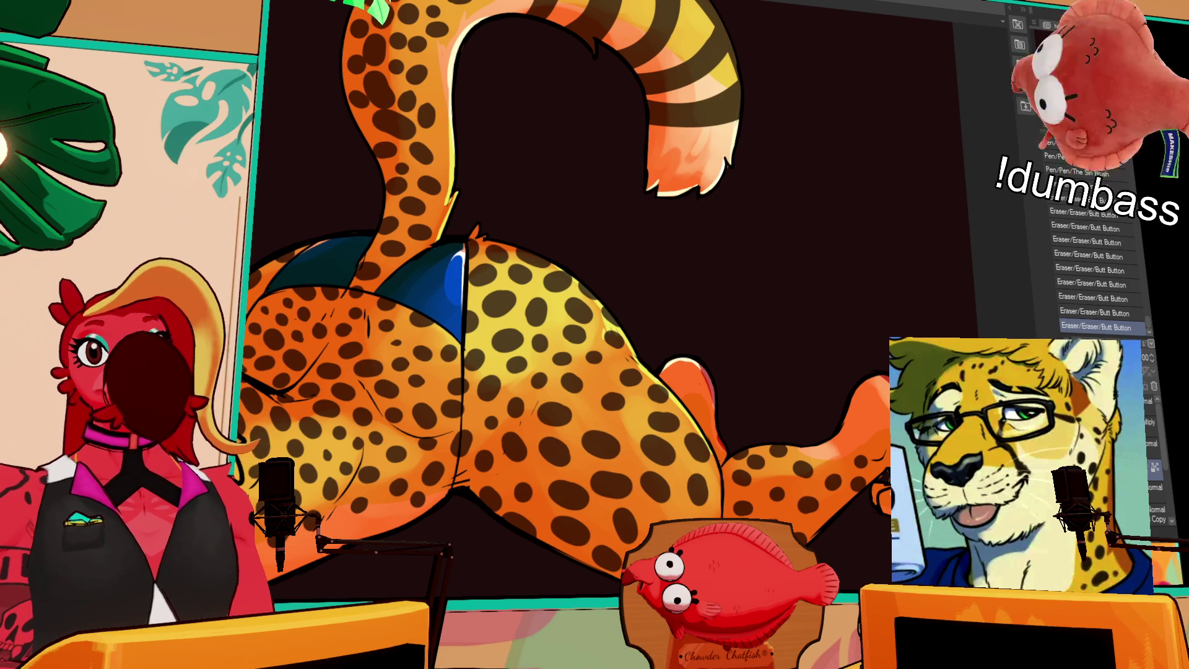
pyautogui.scroll(-2, 595, 297)
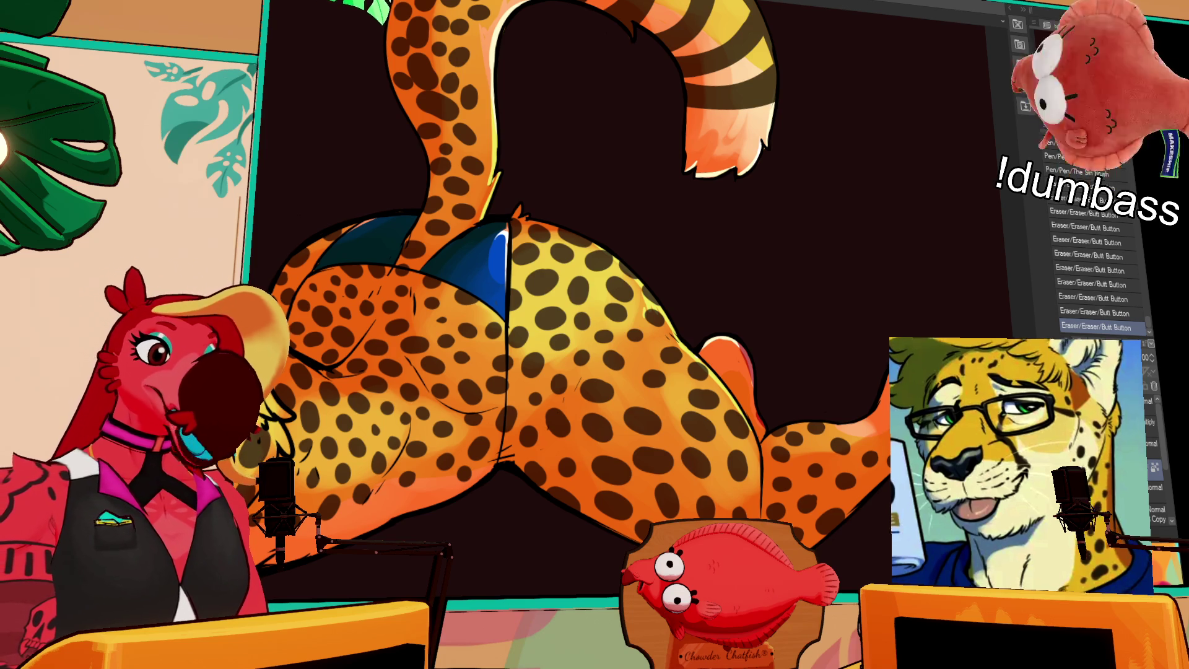
pyautogui.scroll(-2, 594, 278)
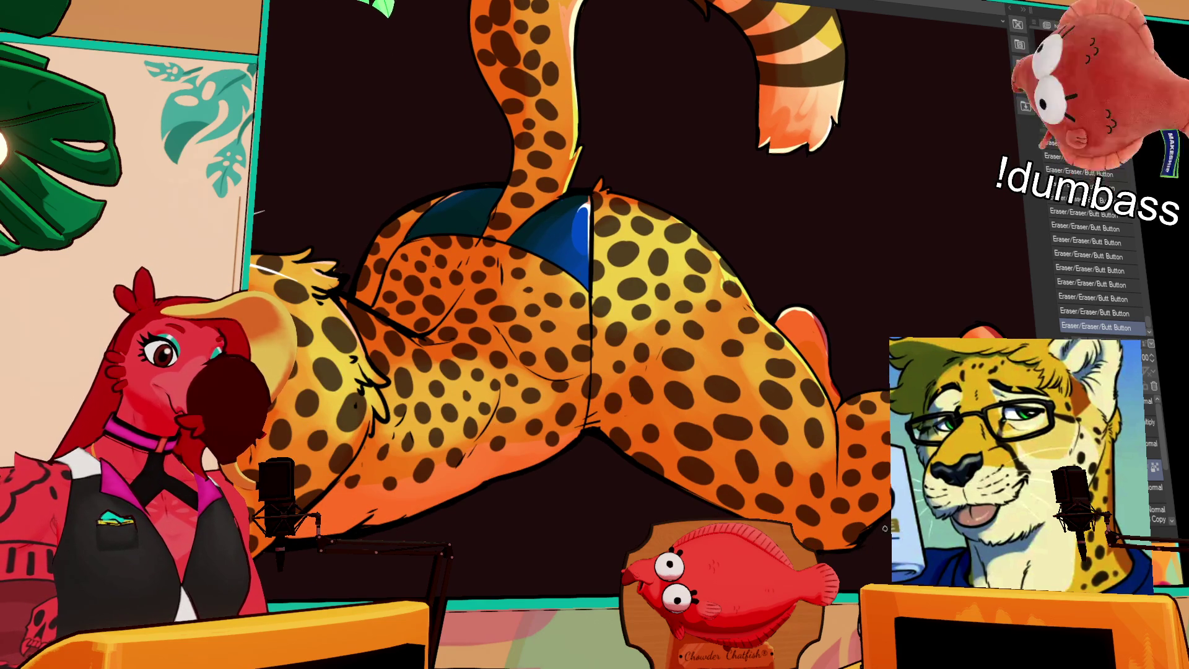
pyautogui.hscroll(-2, 594, 279)
pyautogui.hscroll(-2, 595, 279)
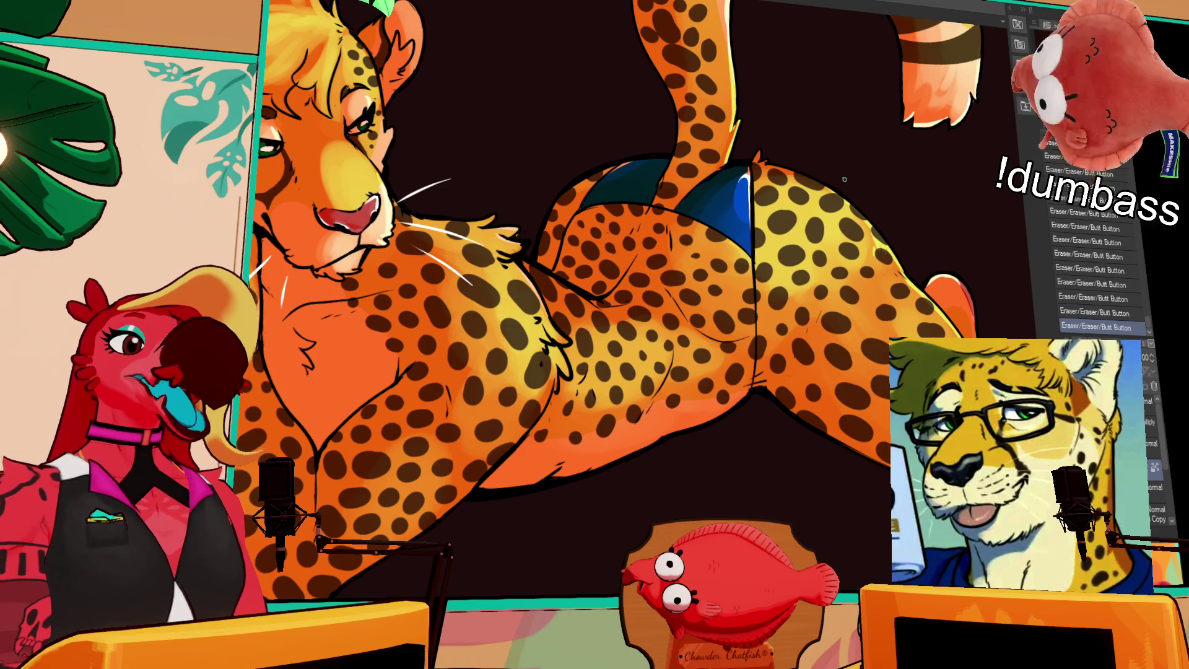
pyautogui.scroll(3, 775, 217)
pyautogui.scroll(2, 751, 319)
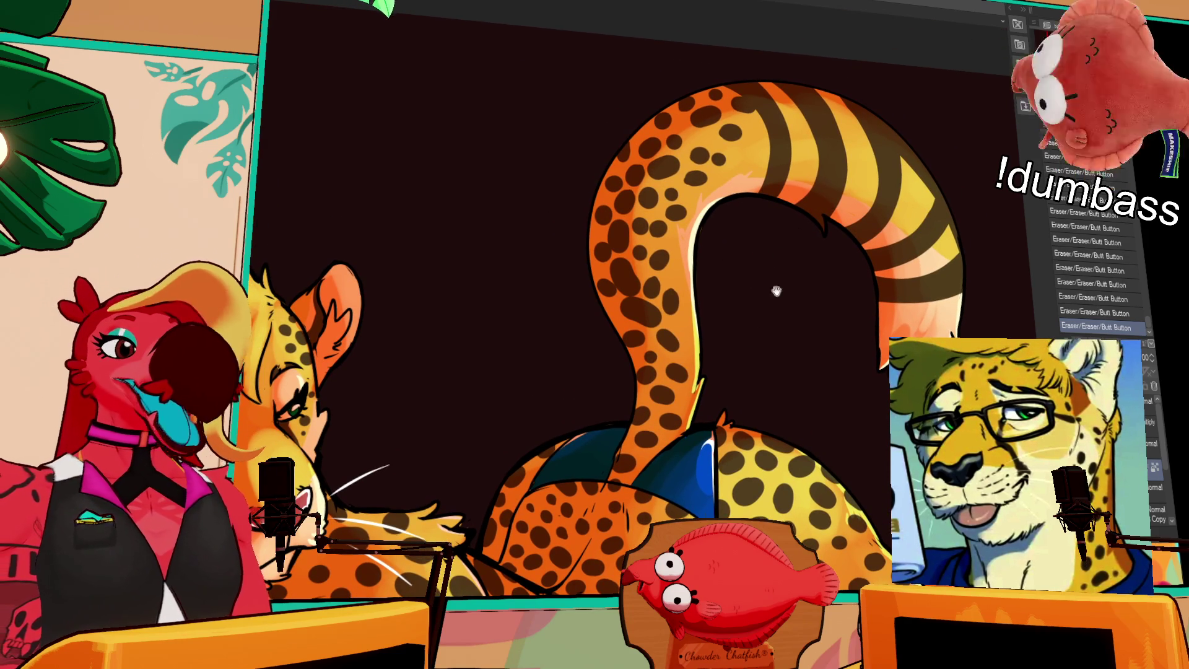
pyautogui.scroll(-3, 780, 273)
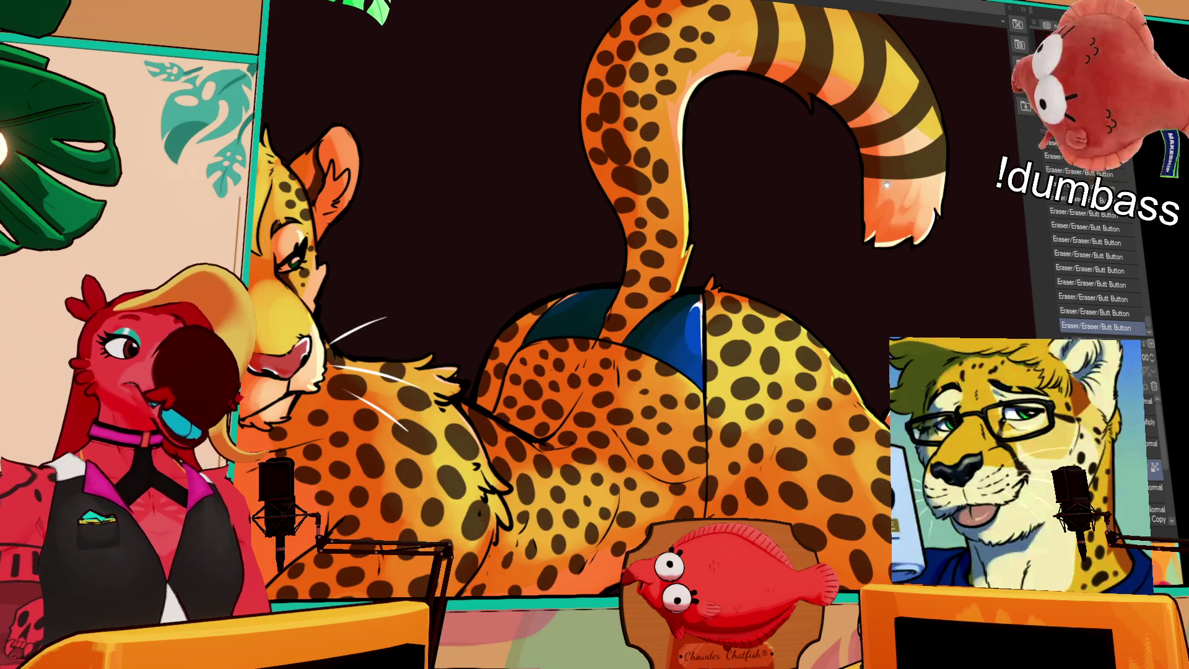
pyautogui.scroll(-4, 831, 287)
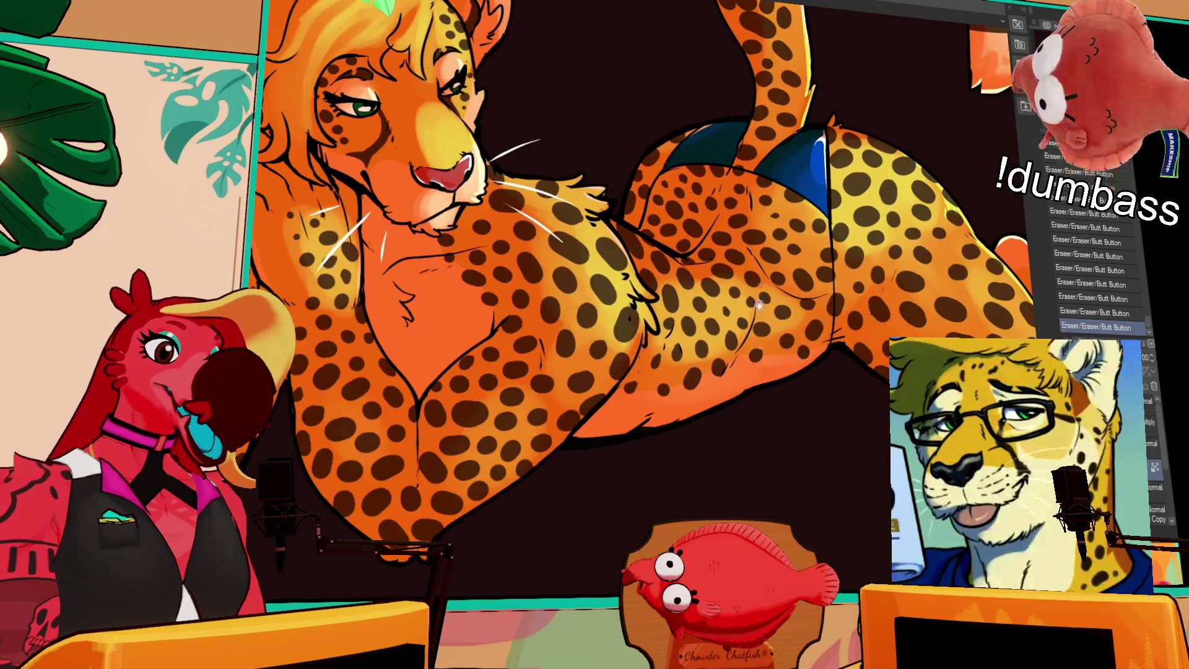
pyautogui.scroll(3, 810, 236)
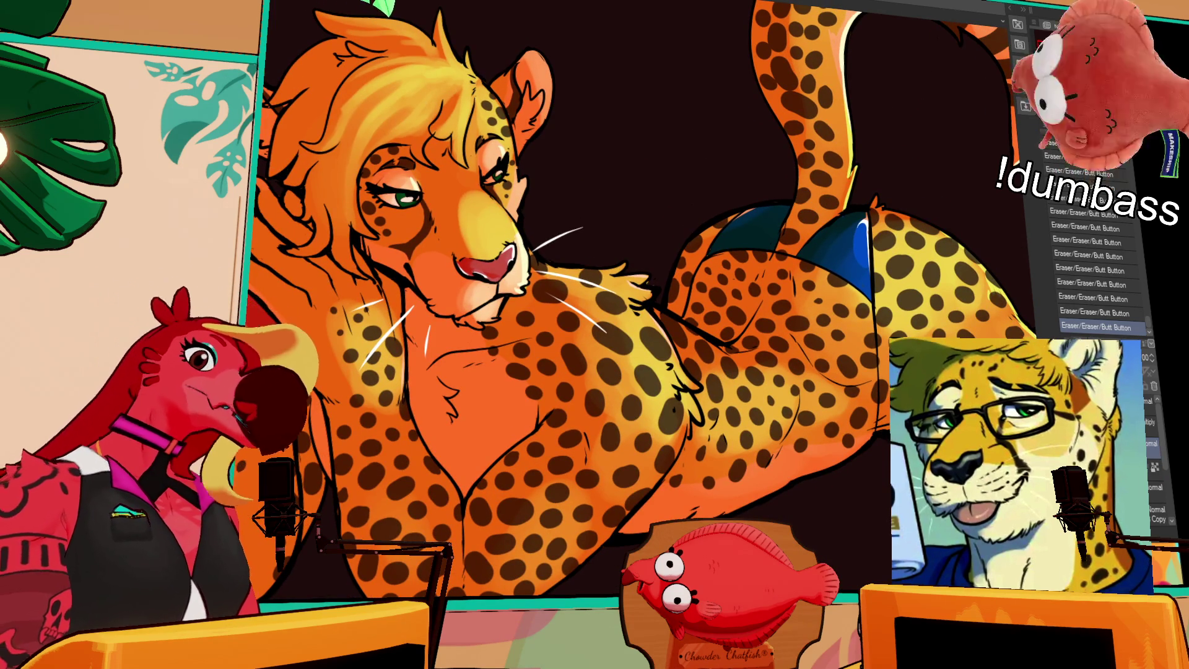
pyautogui.scroll(4, 620, 309)
pyautogui.moveTo(688, 297); pyautogui.dragTo(697, 316)
pyautogui.hotkey('ctrl', 'z')
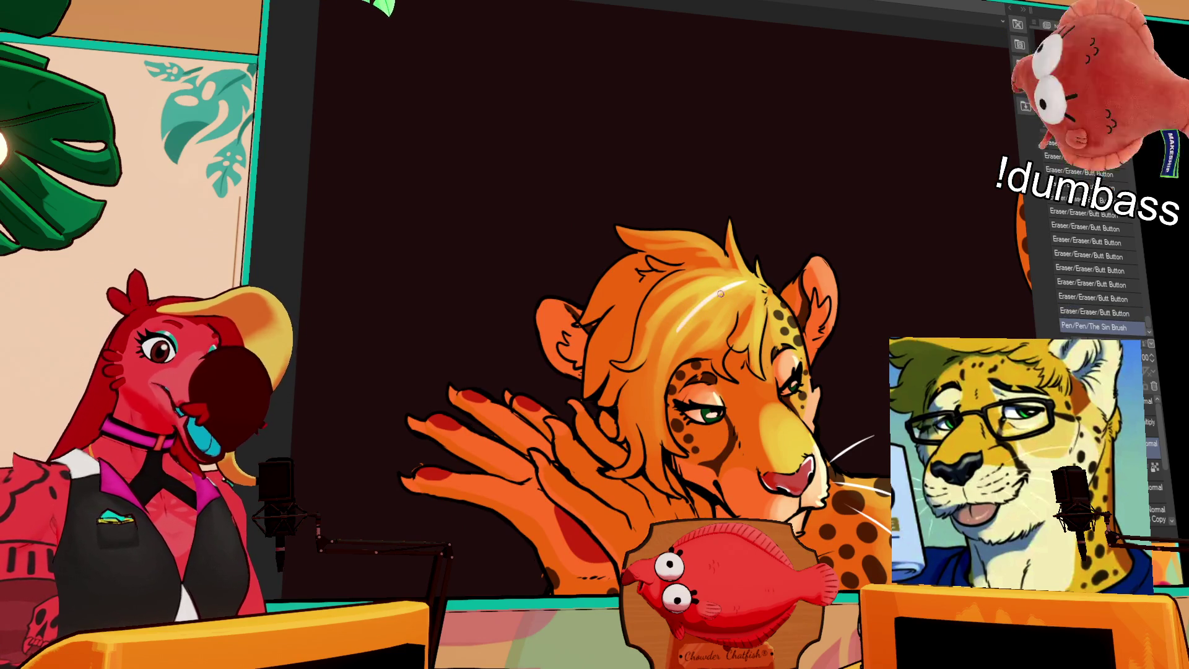
pyautogui.moveTo(679, 325); pyautogui.dragTo(749, 283)
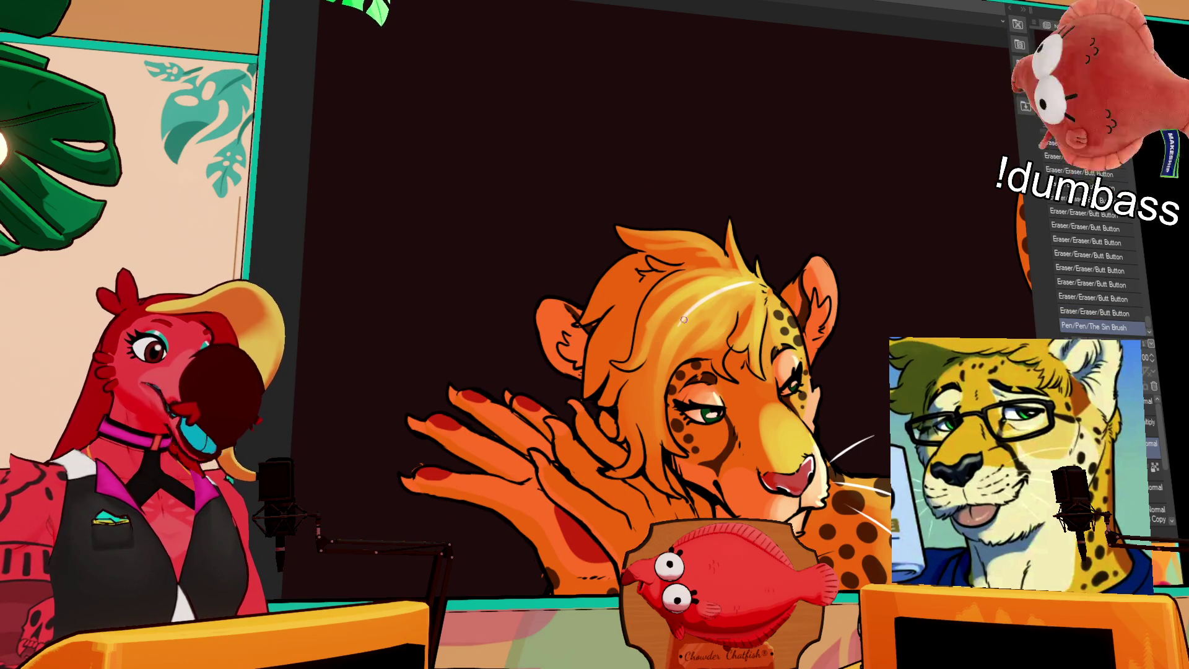
pyautogui.moveTo(678, 332)
pyautogui.mouseDown()
pyautogui.moveTo(674, 311)
pyautogui.moveTo(710, 284)
pyautogui.moveTo(762, 271)
pyautogui.mouseUp()
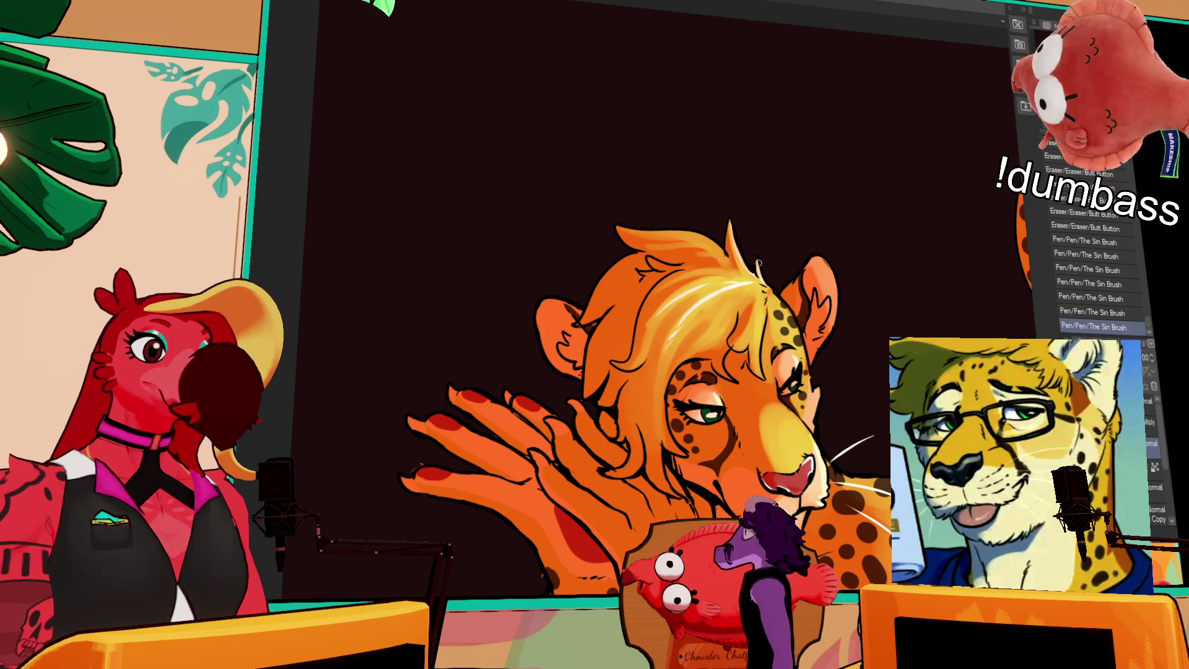
# Paint a bright highlight stroke on the hair, then undo it.
pyautogui.moveTo(859, 288); pyautogui.dragTo(840, 244)
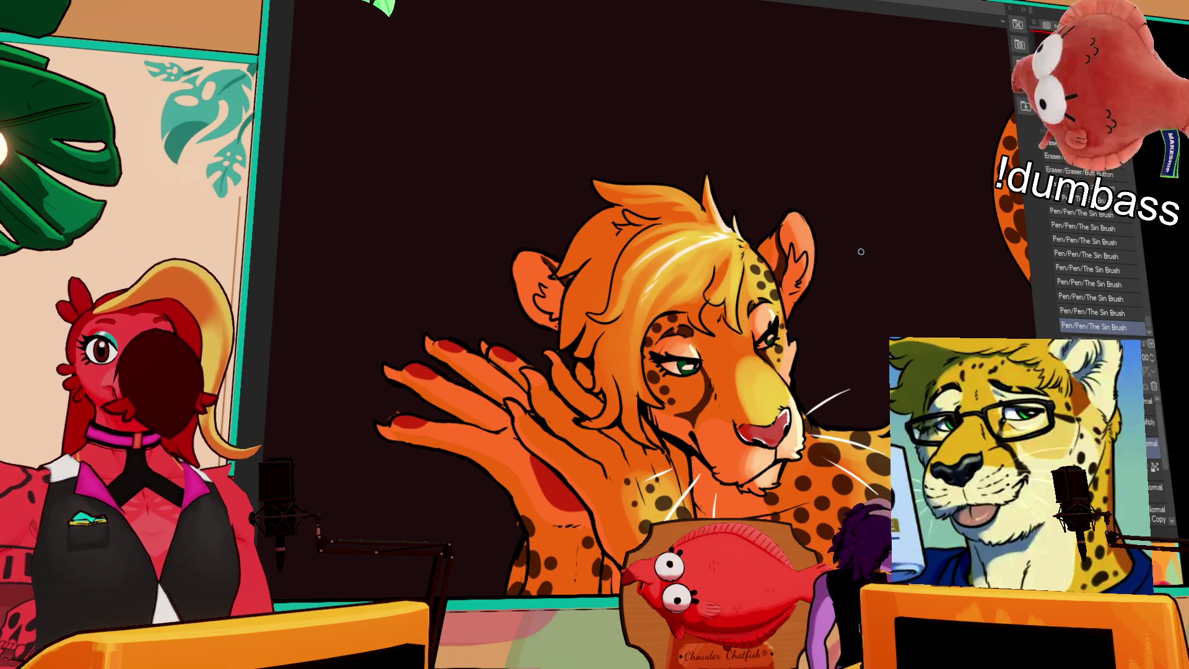
pyautogui.scroll(-2, 750, 230)
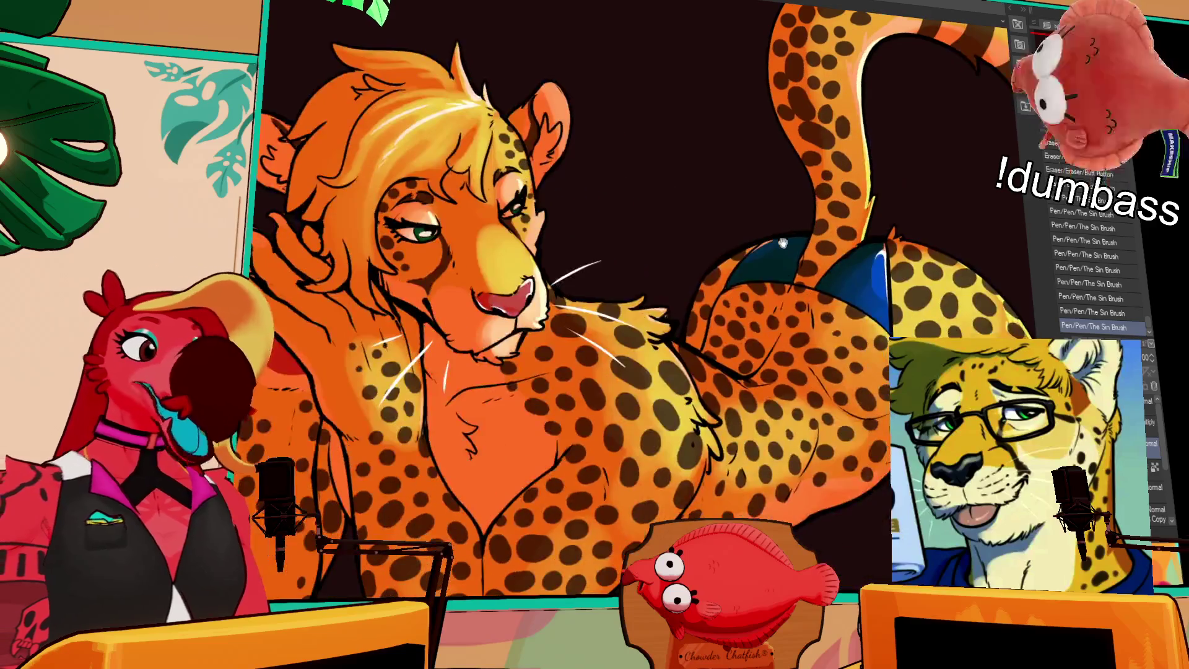
pyautogui.scroll(2, 789, 294)
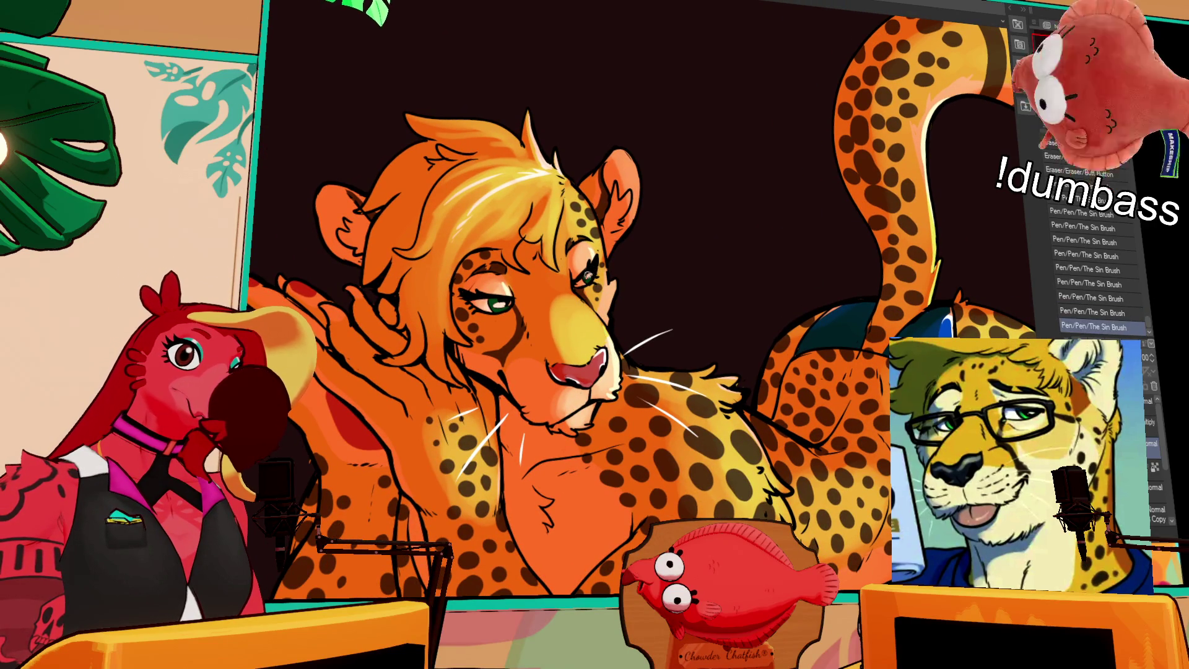
pyautogui.scroll(2, 593, 282)
pyautogui.moveTo(585, 308)
pyautogui.mouseDown()
pyautogui.moveTo(577, 268)
pyautogui.moveTo(569, 276)
pyautogui.mouseUp()
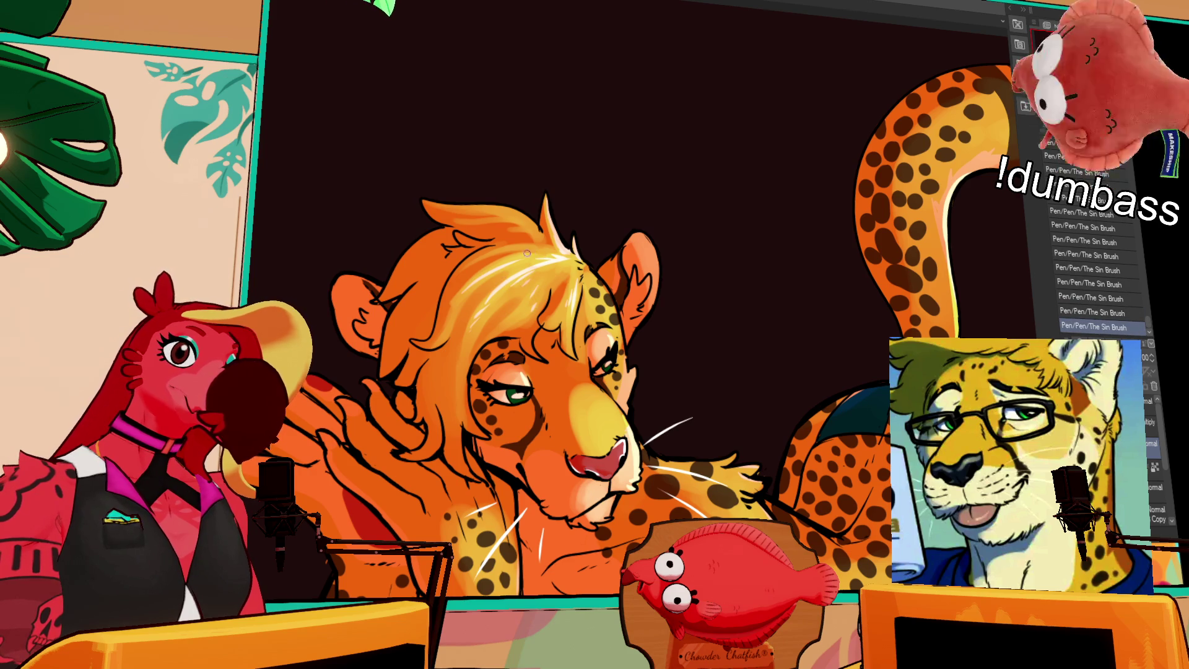
pyautogui.hotkey('ctrl', 'z')
pyautogui.moveTo(697, 260); pyautogui.dragTo(709, 335)
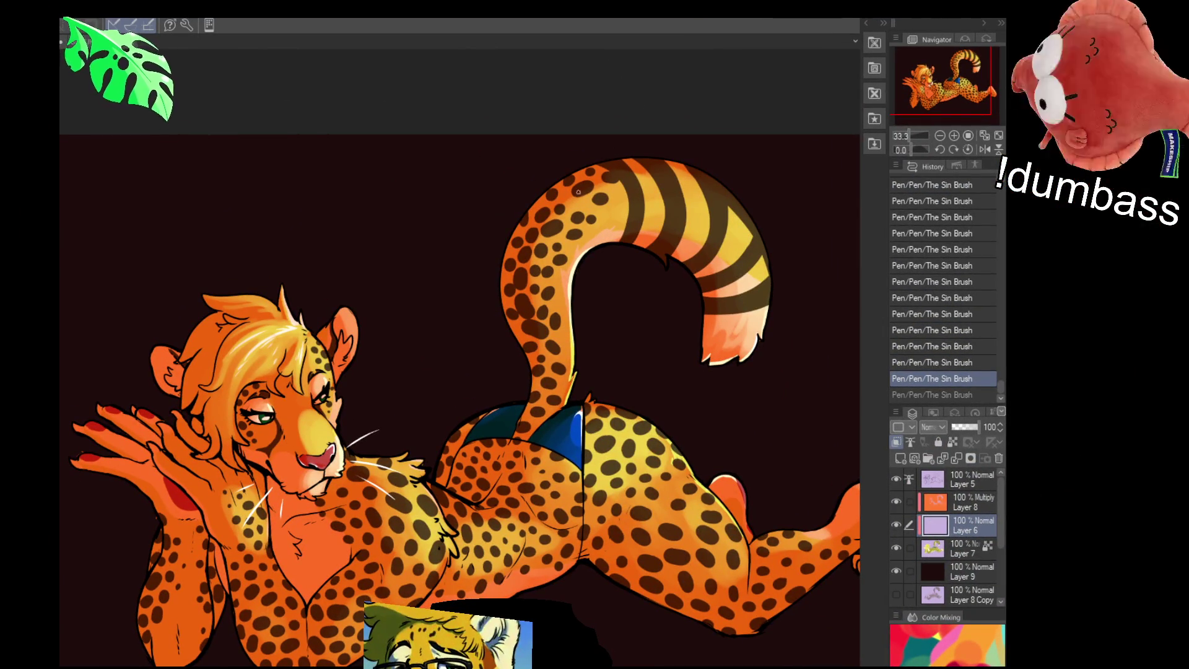
pyautogui.moveTo(491, 375); pyautogui.dragTo(485, 340)
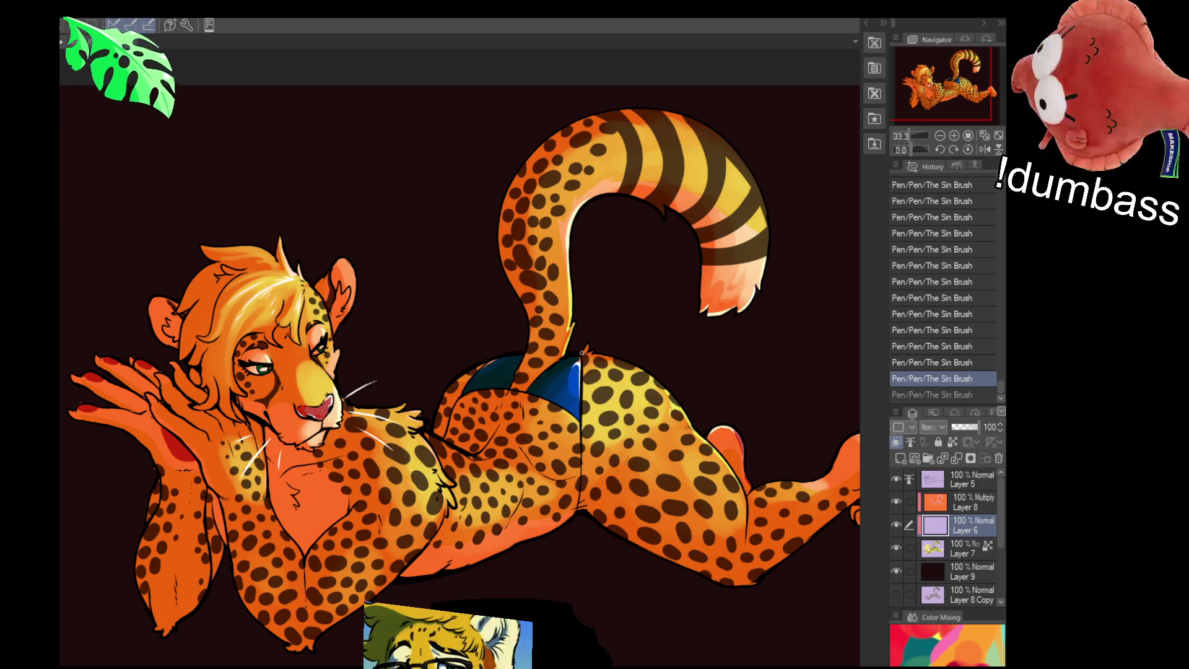
pyautogui.moveTo(607, 233); pyautogui.dragTo(523, 257)
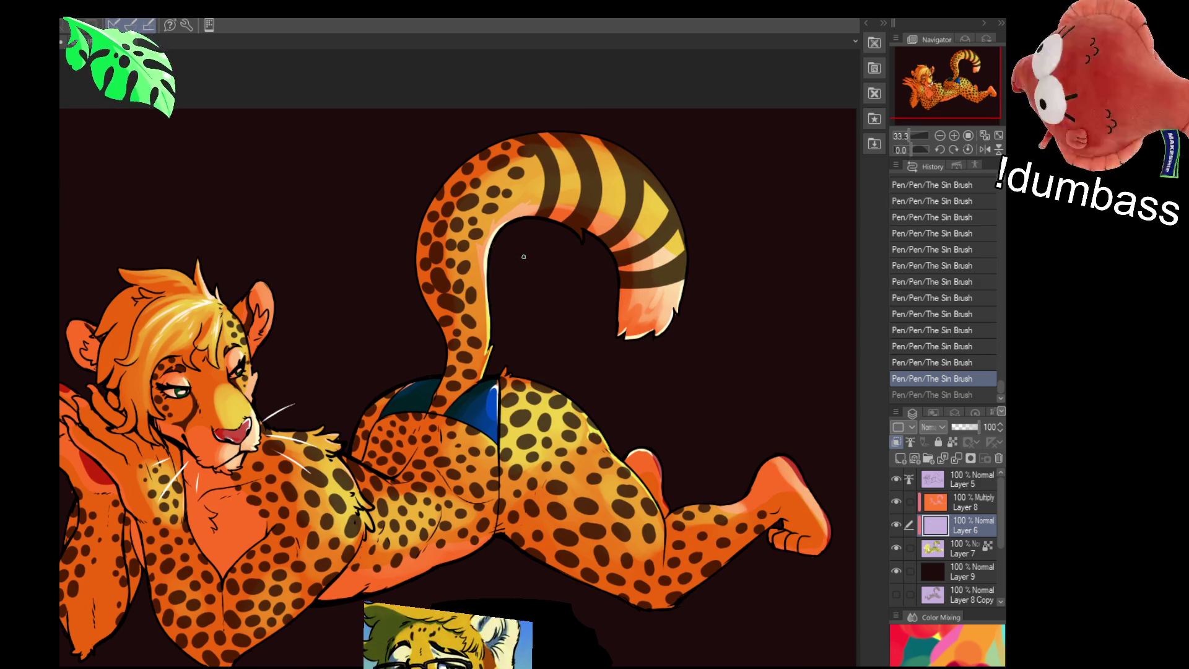
pyautogui.moveTo(552, 263); pyautogui.dragTo(502, 247)
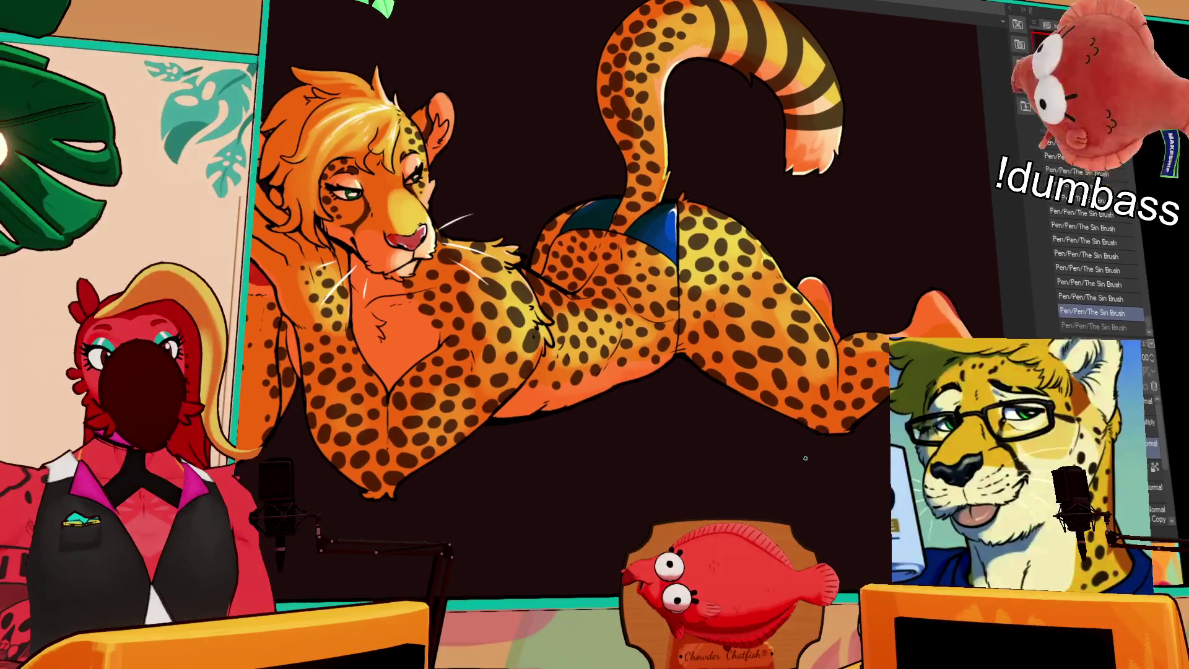
pyautogui.moveTo(818, 453); pyautogui.dragTo(844, 467)
# Zoom out to show the full canvas with the finished reclining cheetah.
pyautogui.scroll(-3, 833, 102)
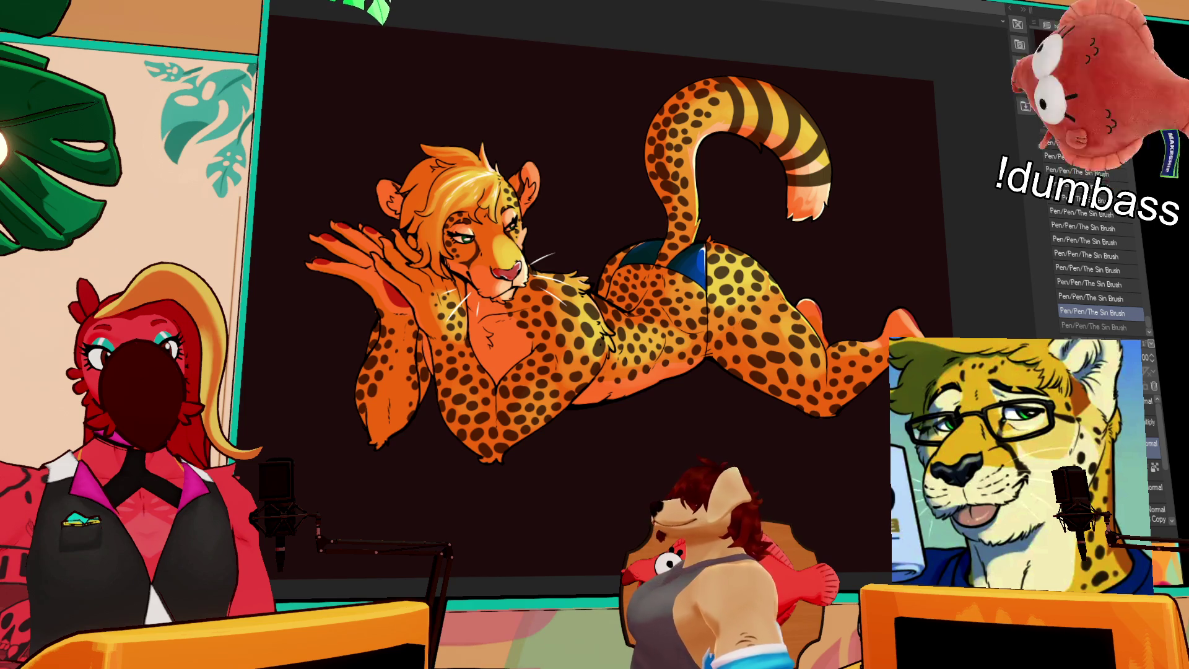
# With the gouache brush, paint a rounded red shape with an arc right of the figure.
pyautogui.click(568, 302)
pyautogui.hotkey('ctrl', 'z')
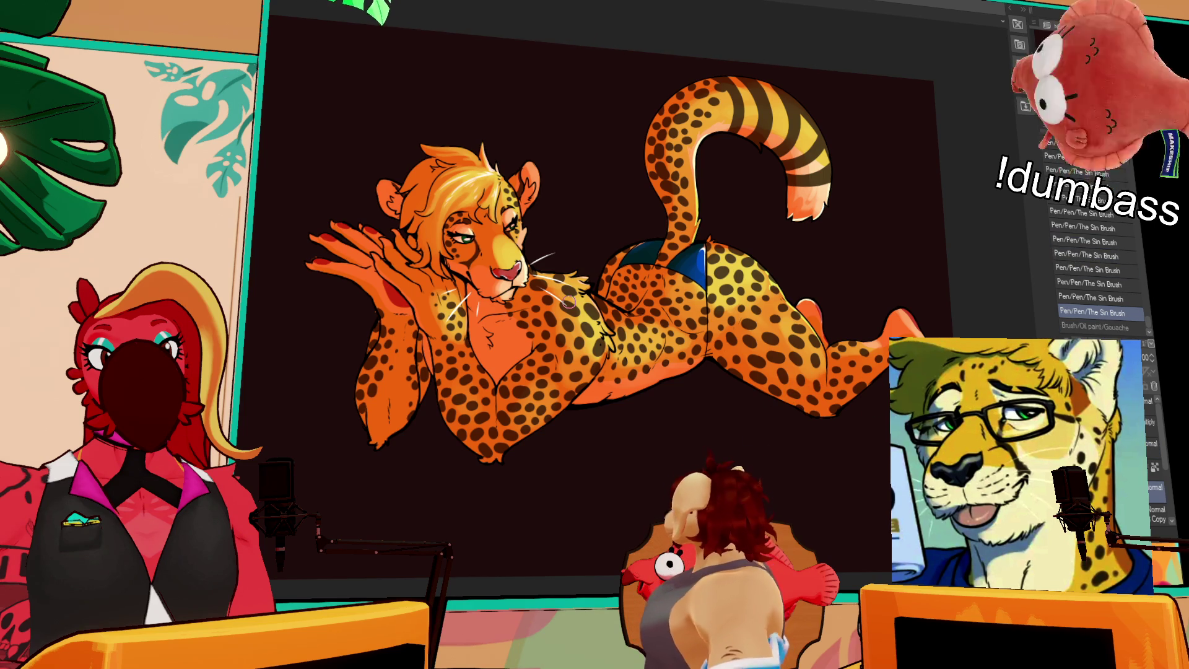
pyautogui.moveTo(867, 258); pyautogui.dragTo(839, 280)
pyautogui.hotkey('ctrl', 'z')
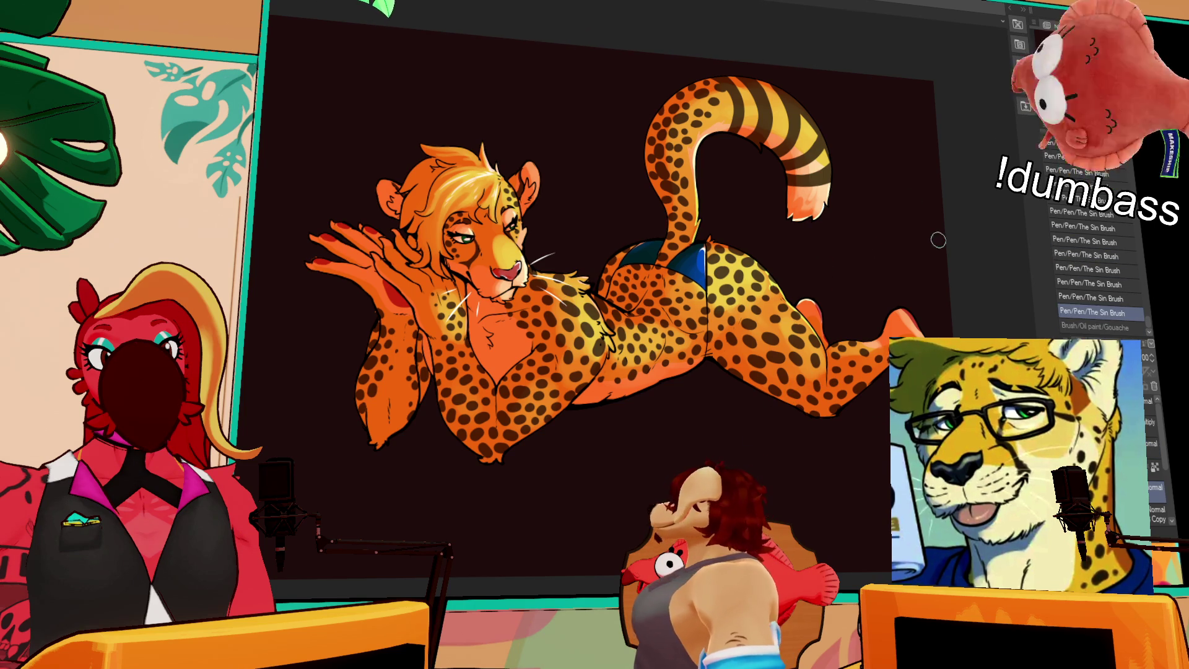
pyautogui.moveTo(870, 240); pyautogui.dragTo(877, 313)
pyautogui.hotkey('ctrl', 'z')
pyautogui.moveTo(854, 251)
pyautogui.mouseDown()
pyautogui.moveTo(889, 261)
pyautogui.moveTo(906, 304)
pyautogui.moveTo(907, 282)
pyautogui.moveTo(905, 300)
pyautogui.mouseUp()
pyautogui.moveTo(868, 238)
pyautogui.mouseDown()
pyautogui.moveTo(920, 319)
pyautogui.moveTo(883, 317)
pyautogui.moveTo(873, 304)
pyautogui.moveTo(921, 217)
pyautogui.mouseUp()
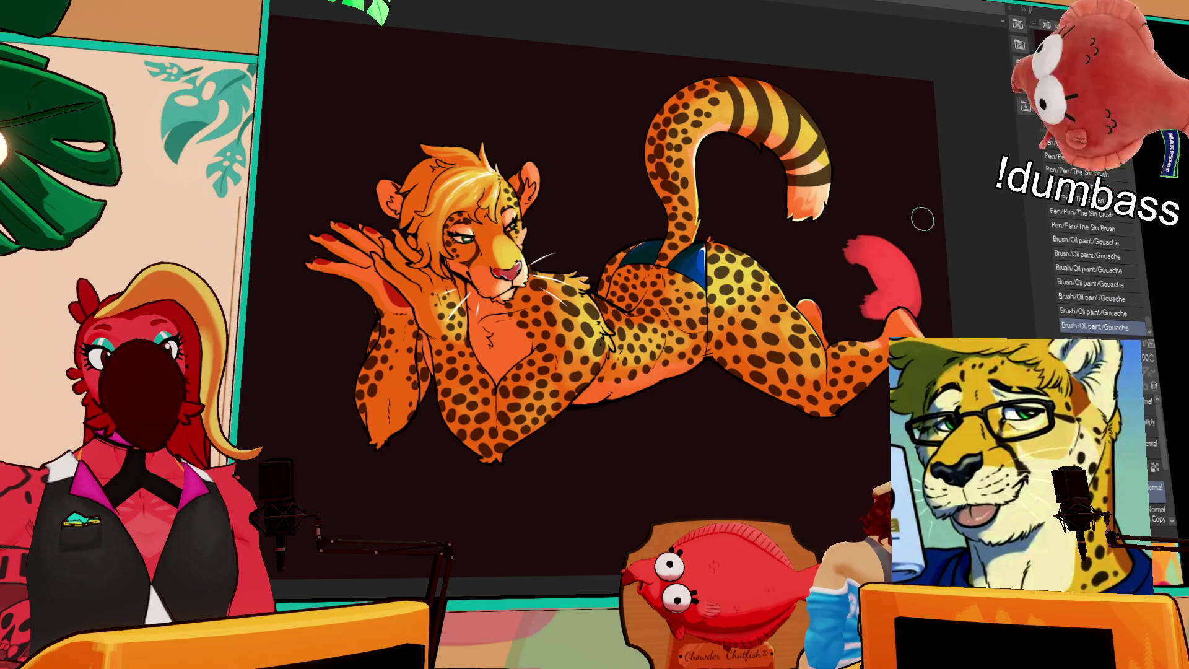
pyautogui.moveTo(941, 285)
pyautogui.mouseDown()
pyautogui.moveTo(883, 211)
pyautogui.moveTo(945, 278)
pyautogui.moveTo(883, 214)
pyautogui.moveTo(924, 250)
pyautogui.mouseUp()
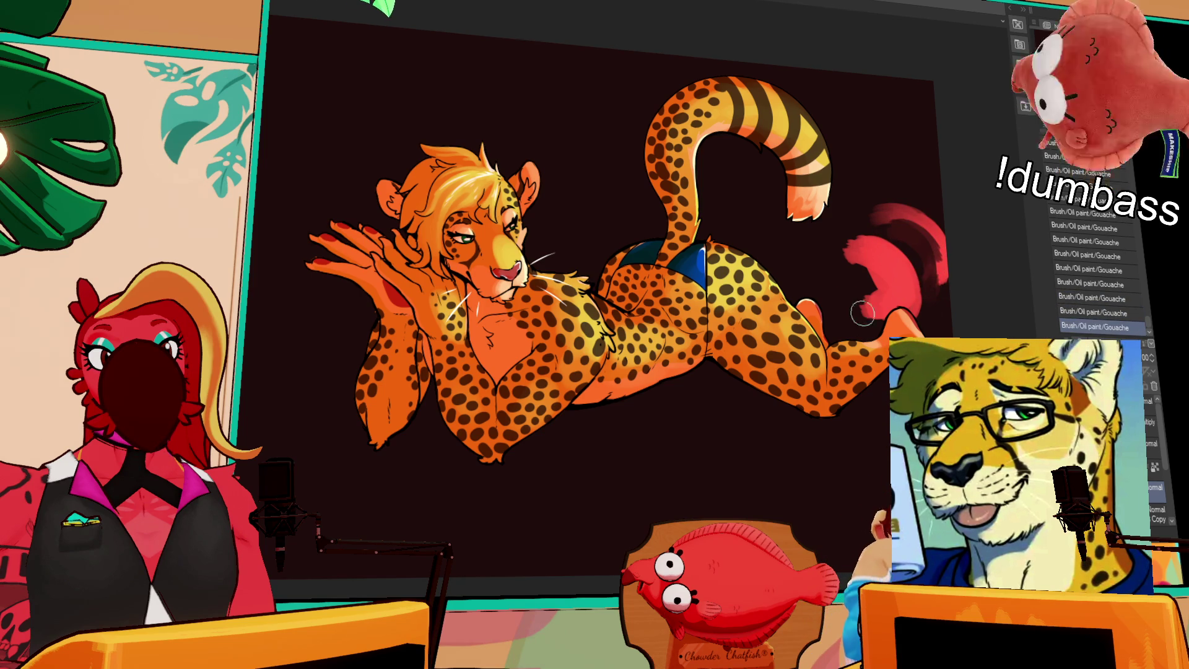
# Compare the latest red background stroke with and without it, keeping it.
pyautogui.hotkey('ctrl', 'z')
pyautogui.hotkey('ctrl', 'y')
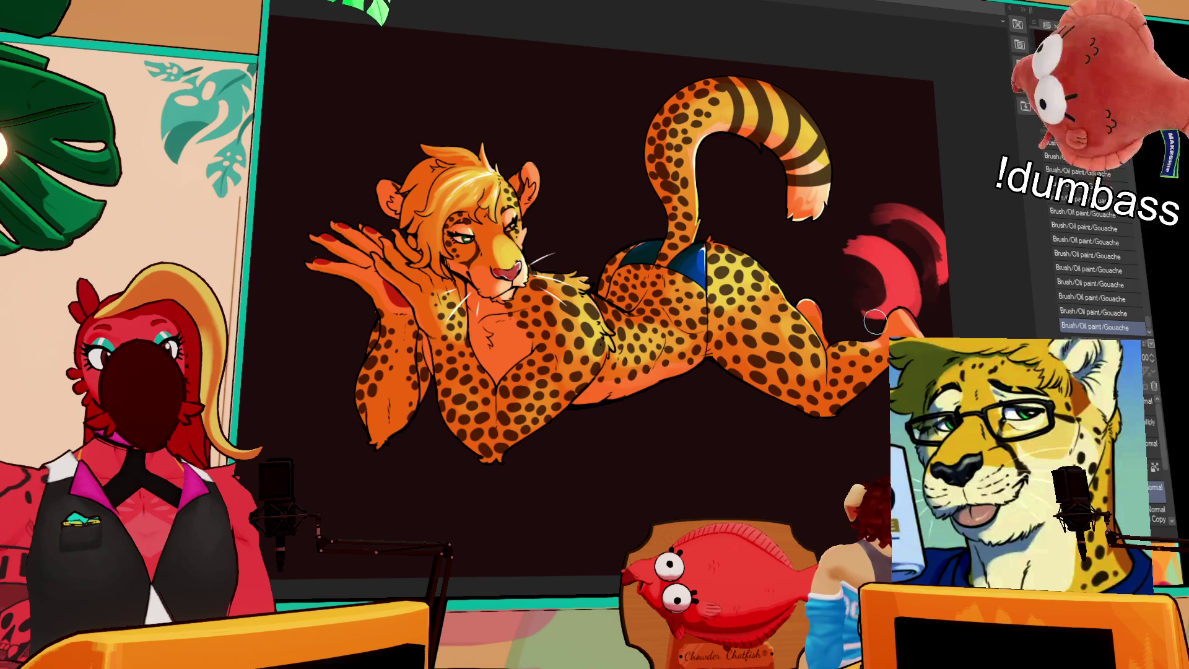
pyautogui.hotkey('ctrl', 'z')
pyautogui.hotkey('ctrl', 'y')
pyautogui.hotkey('ctrl', 'z')
pyautogui.hotkey('ctrl', 'y')
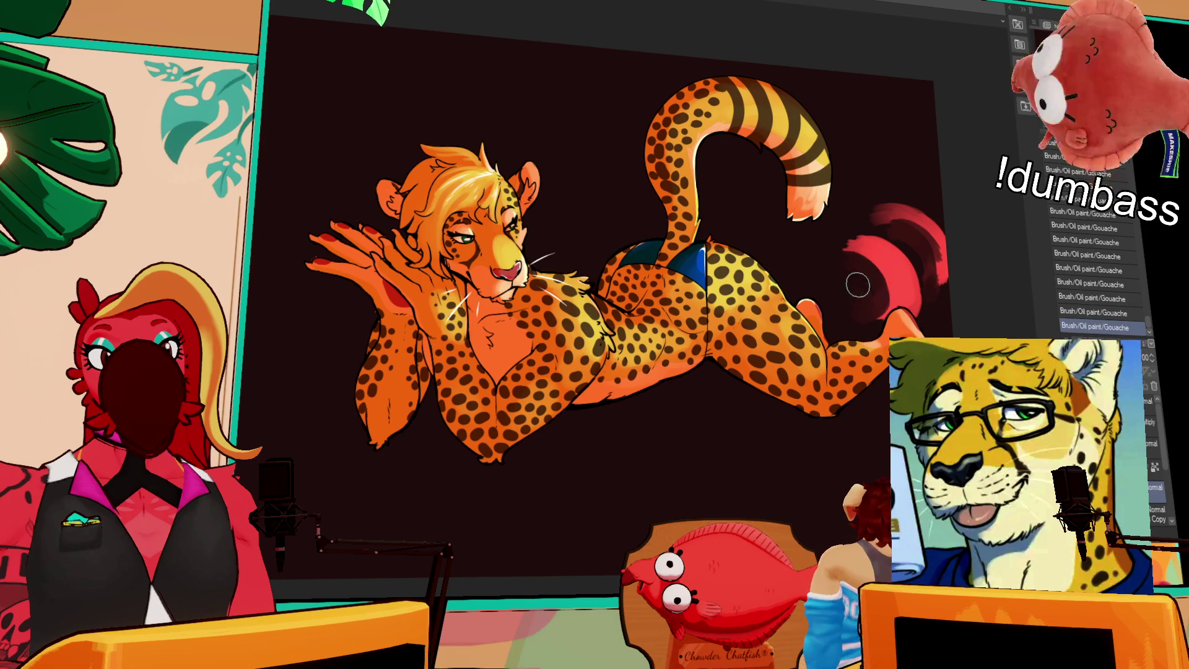
pyautogui.hotkey('ctrl', 'z')
pyautogui.hotkey('ctrl', 'y')
pyautogui.hotkey('ctrl', 'z')
pyautogui.hotkey('ctrl', 'y')
pyautogui.hotkey('ctrl', 'z')
pyautogui.hotkey('ctrl', 'y')
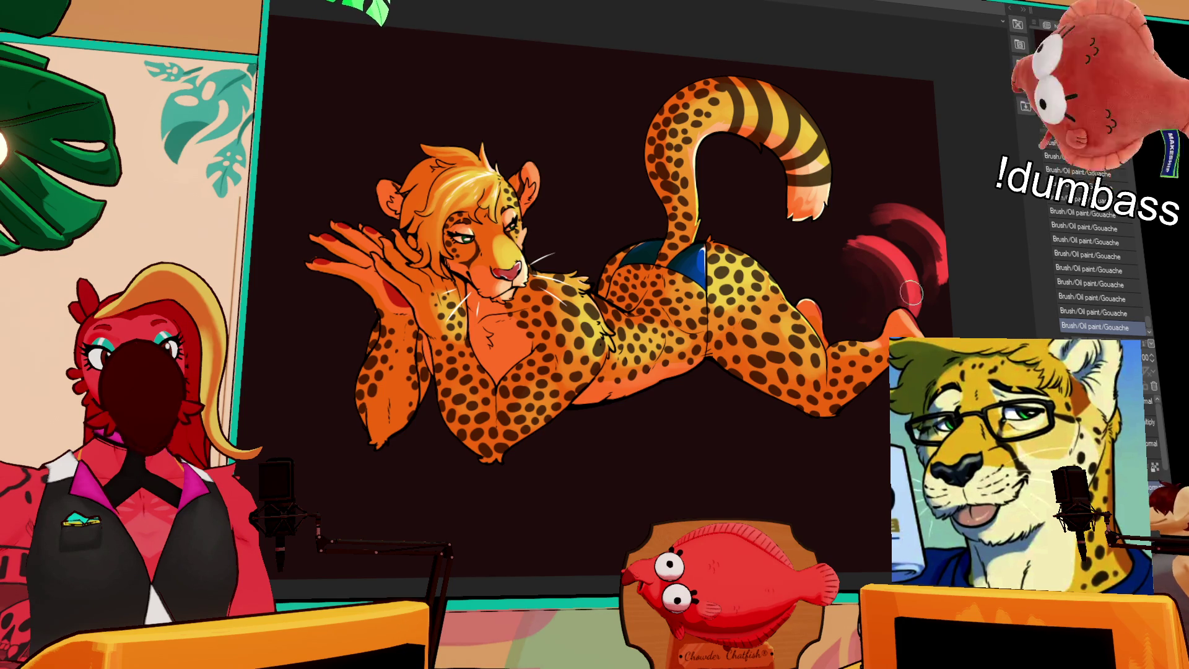
# Keep comparing the red strokes, removing the last two before restoring them.
pyautogui.hotkey('ctrl', 'z')
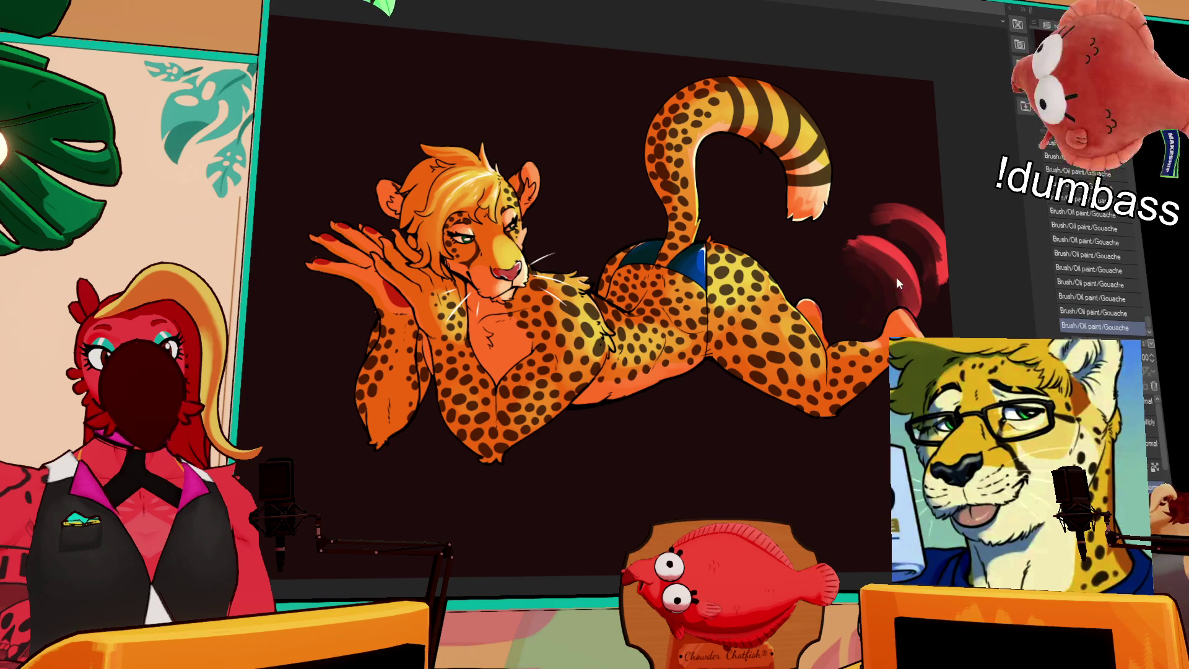
pyautogui.hotkey('ctrl', 'y')
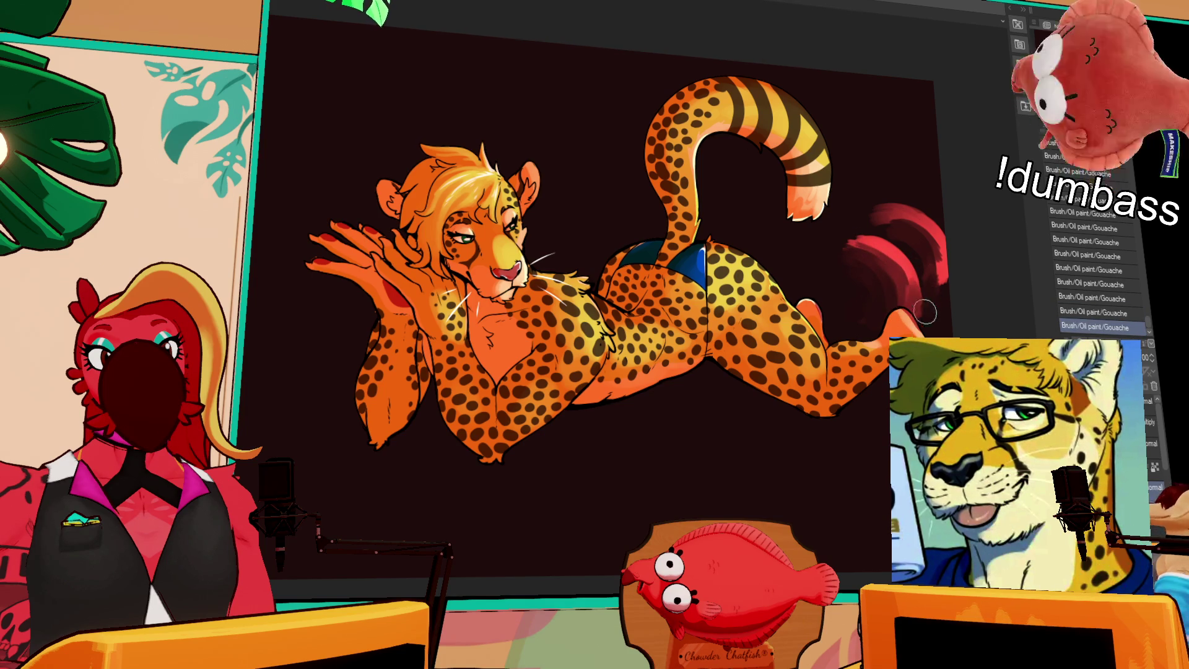
pyautogui.hotkey('ctrl', 'z')
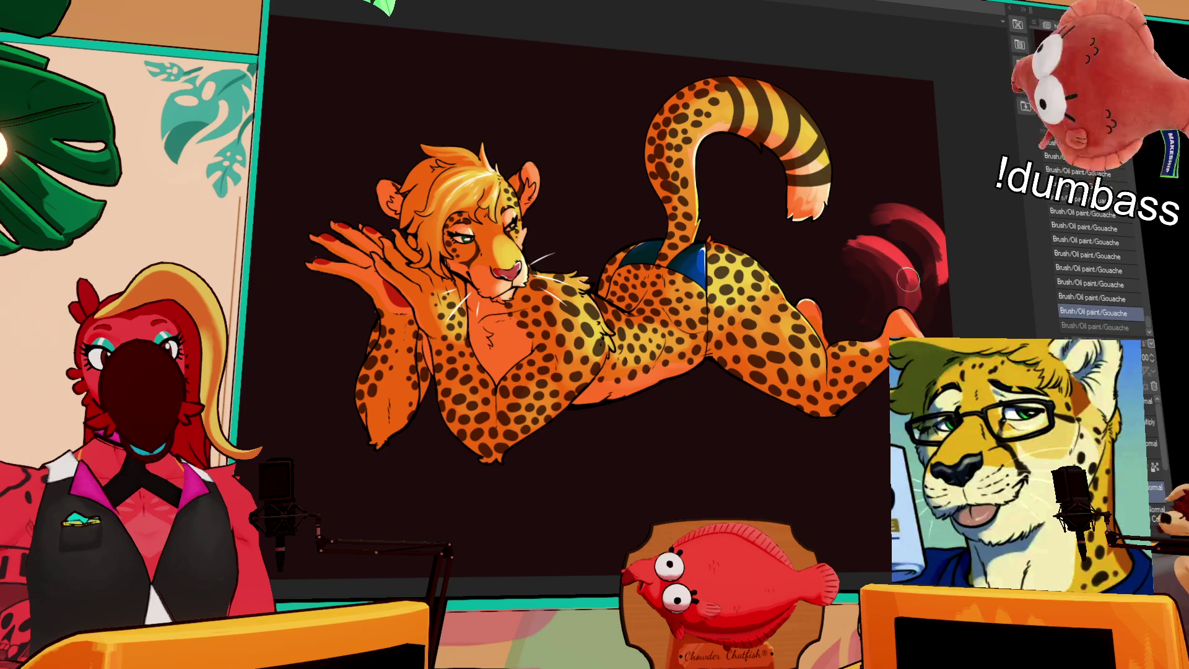
pyautogui.hotkey('ctrl', 'y')
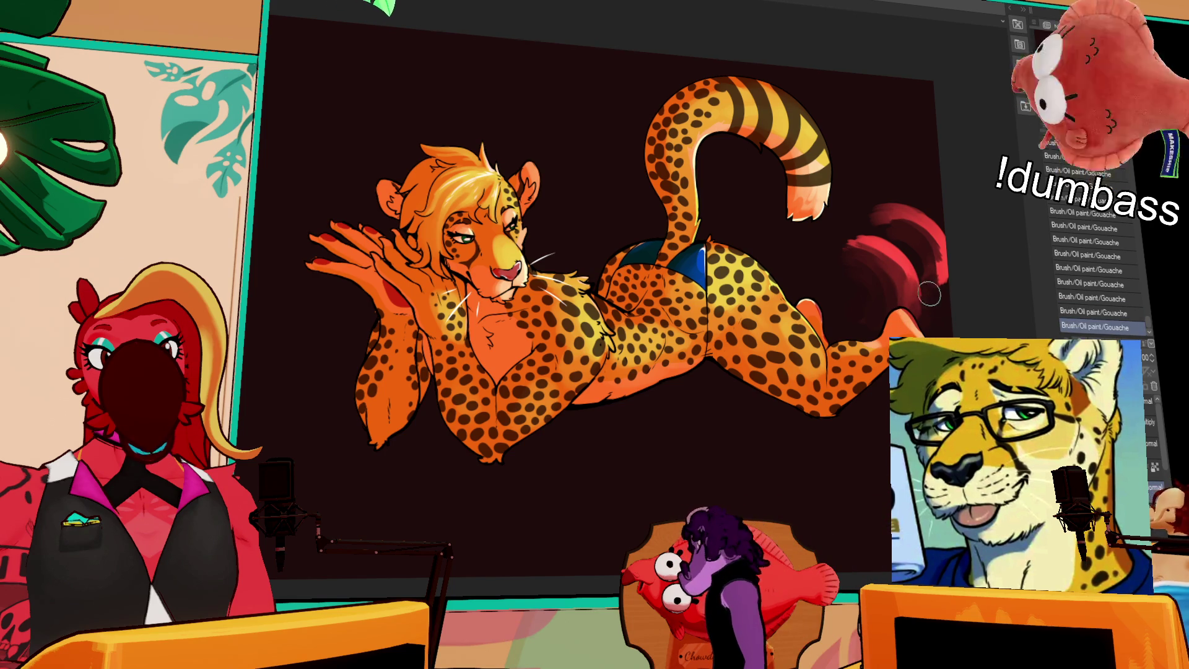
pyautogui.hotkey('ctrl', 'z')
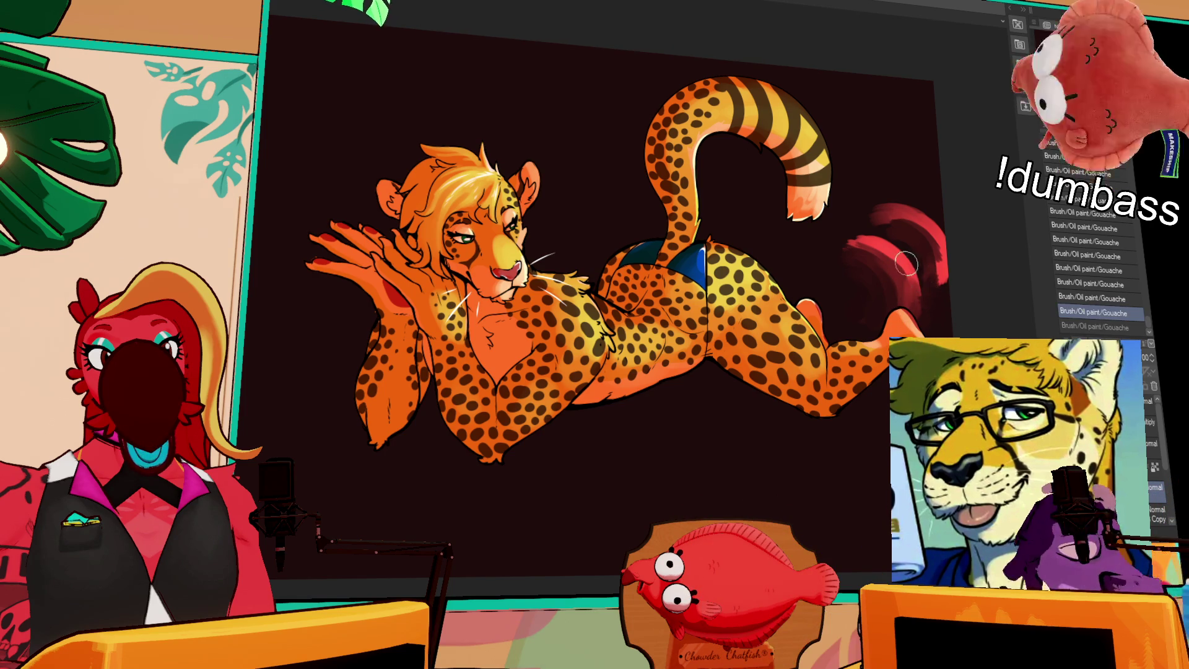
pyautogui.hotkey('ctrl', 'y')
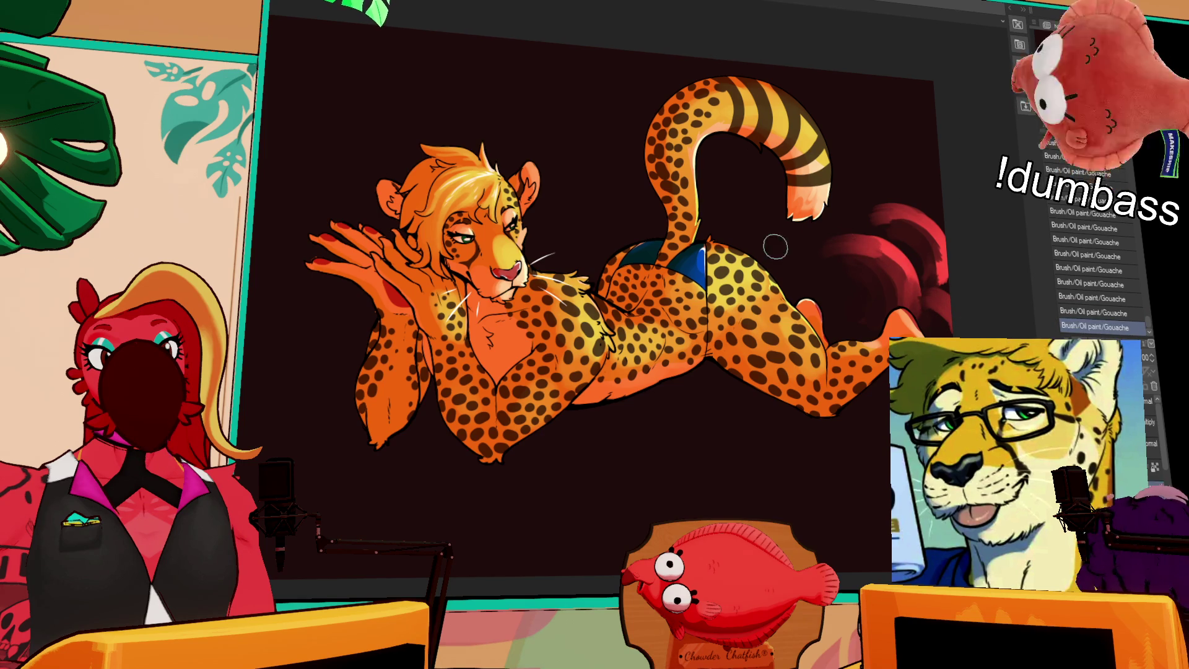
pyautogui.hotkey('ctrl', 'z')
pyautogui.hotkey('ctrl', 'z')
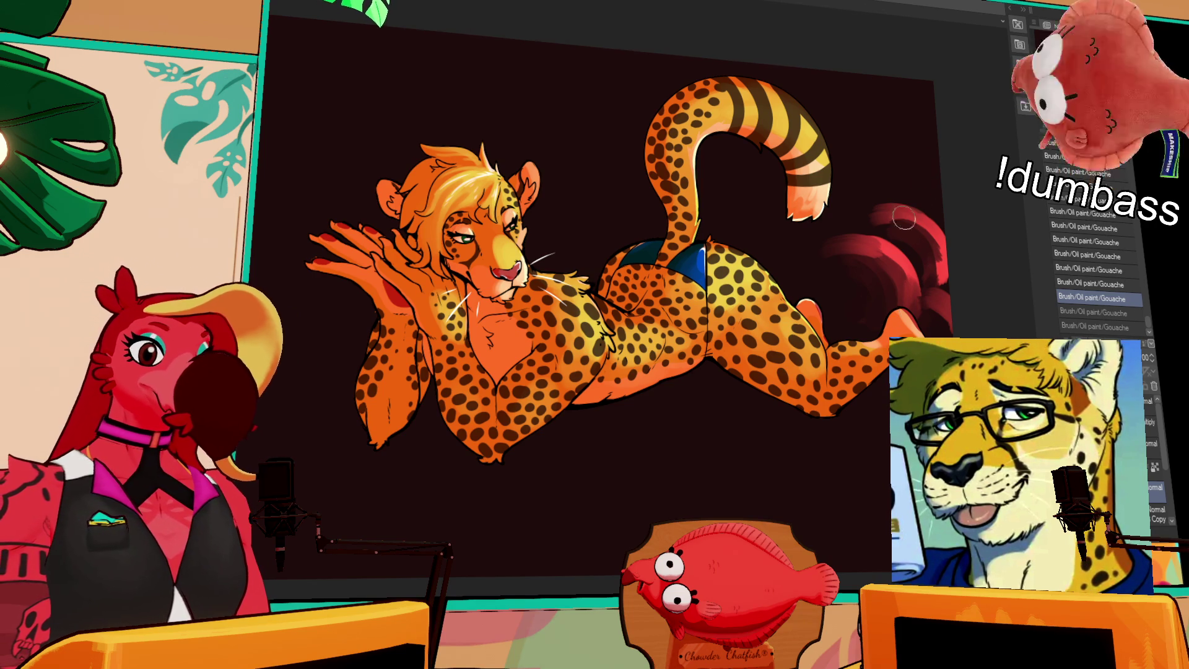
pyautogui.hotkey('ctrl', 'y')
pyautogui.hotkey('ctrl', 'y')
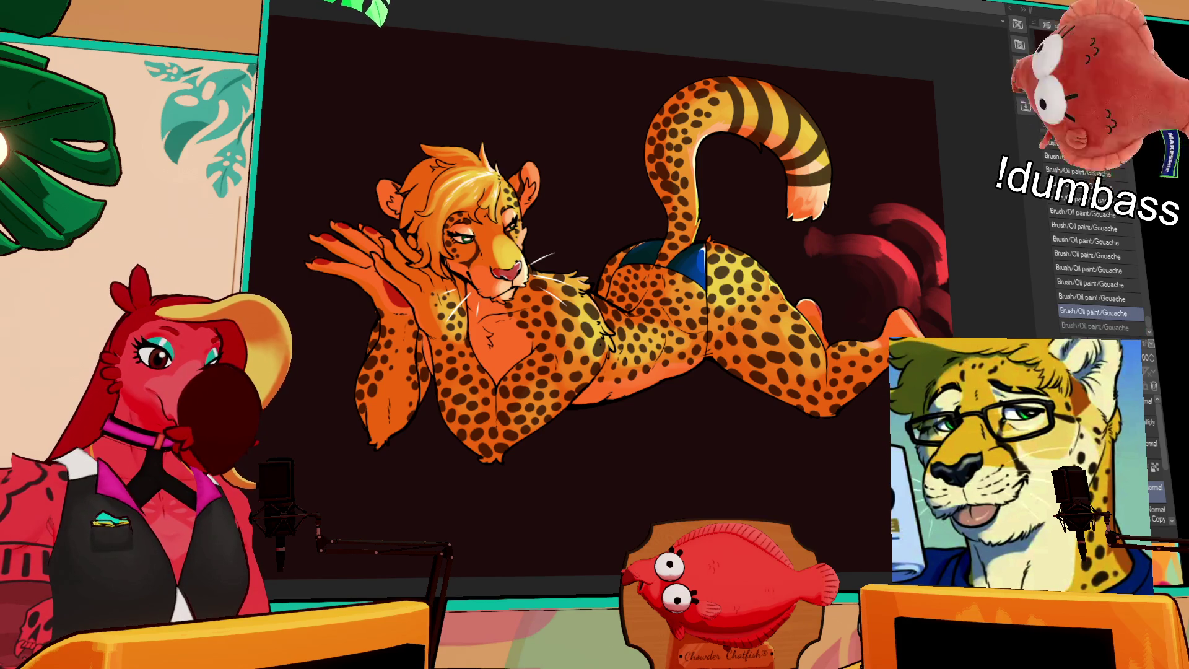
# Paint a faint reddish stroke behind the tail and toggle it off and on to compare.
pyautogui.moveTo(879, 495); pyautogui.dragTo(864, 561)
pyautogui.hotkey('ctrl', 'z')
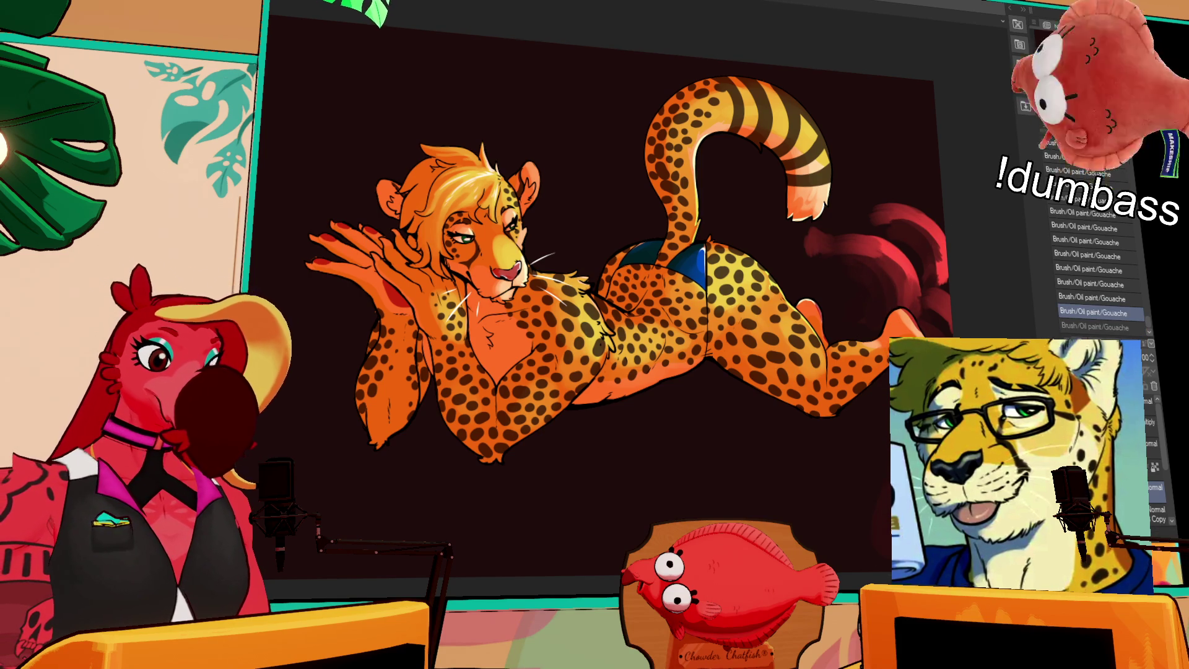
pyautogui.hotkey('ctrl', 'y')
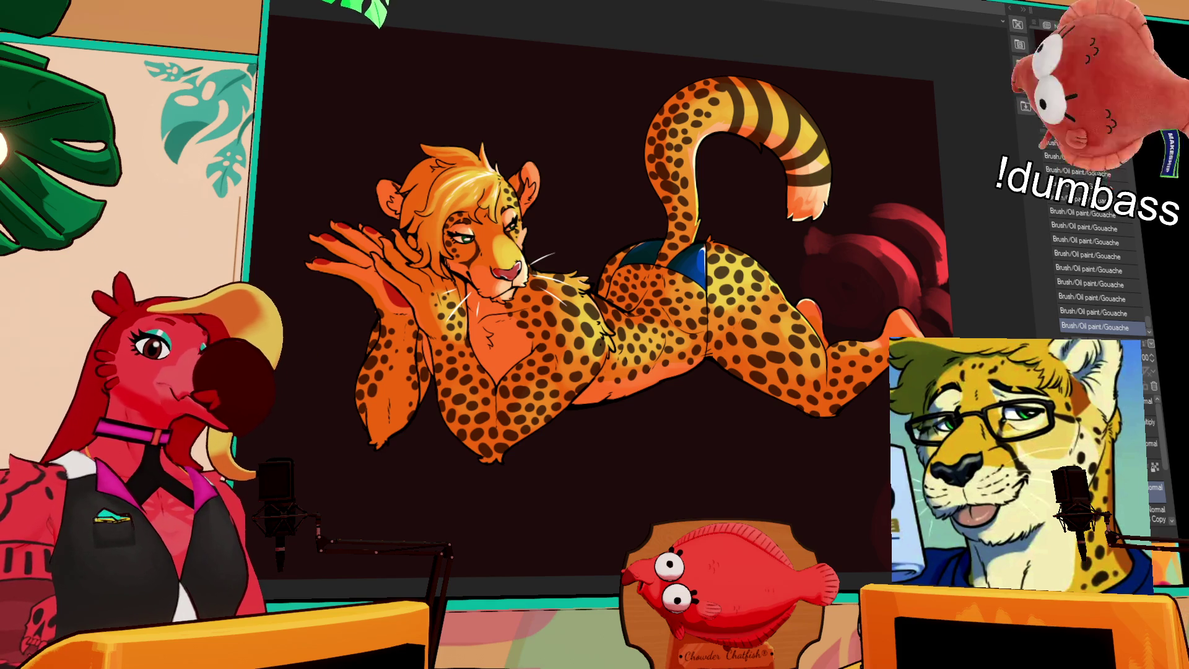
pyautogui.hotkey('ctrl', 'z')
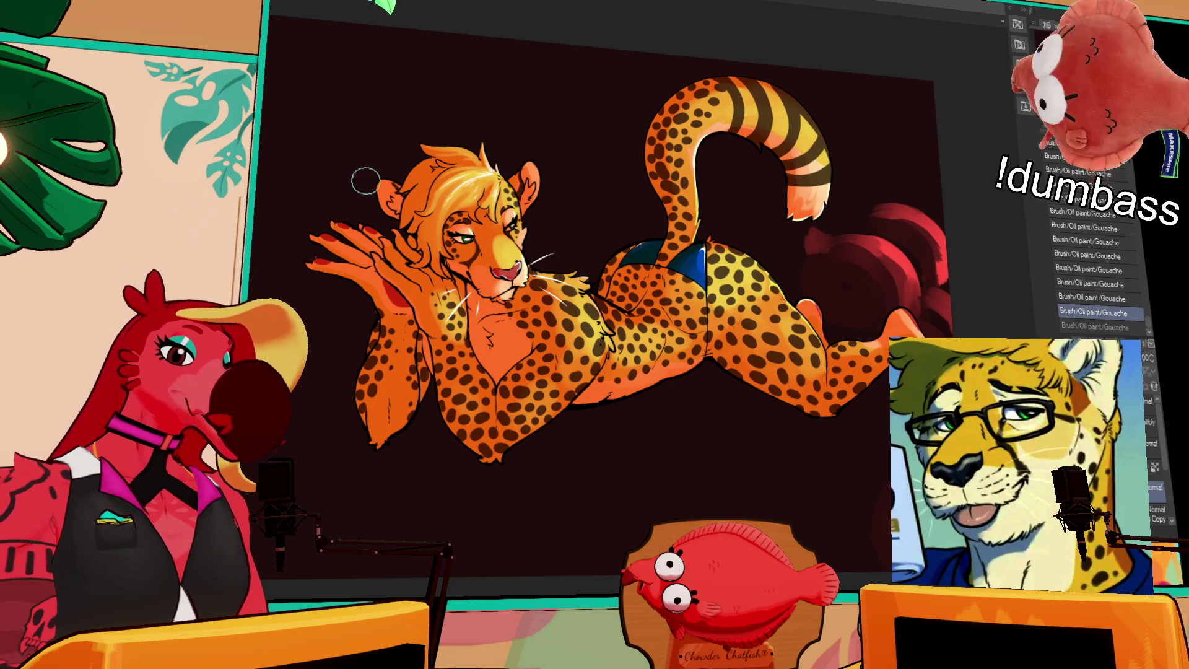
# Double the Gouache brush size and paint faint dark red shapes beside the cheetah's head.
pyautogui.hotkey('ctrl', 'y')
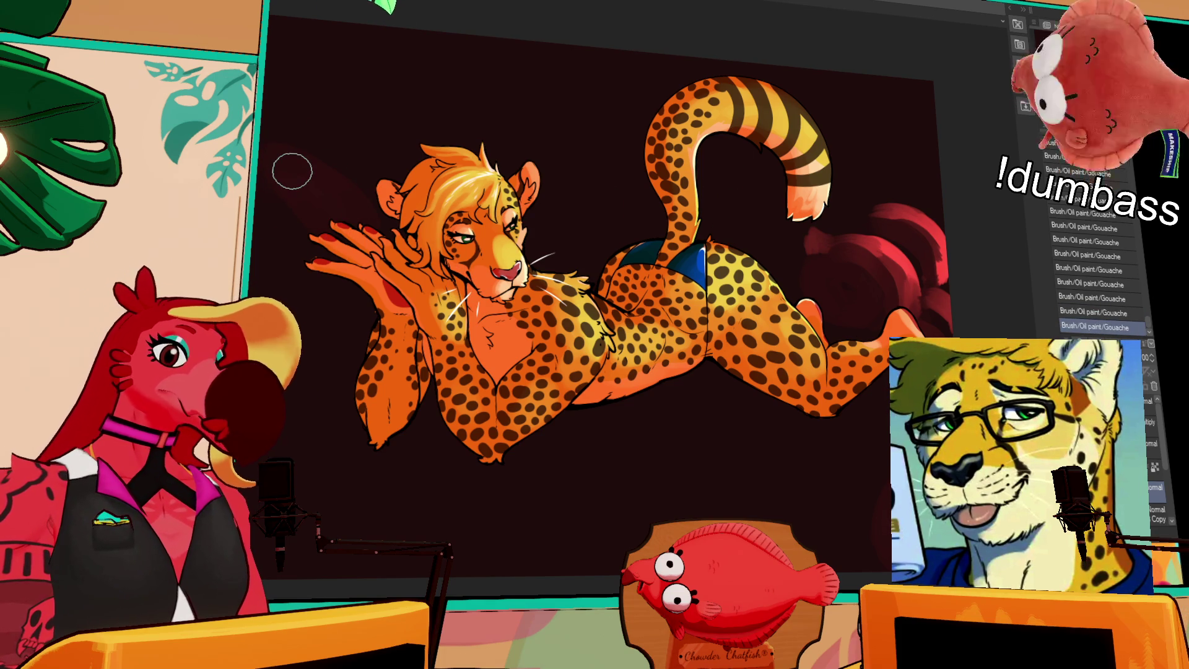
pyautogui.press(']')
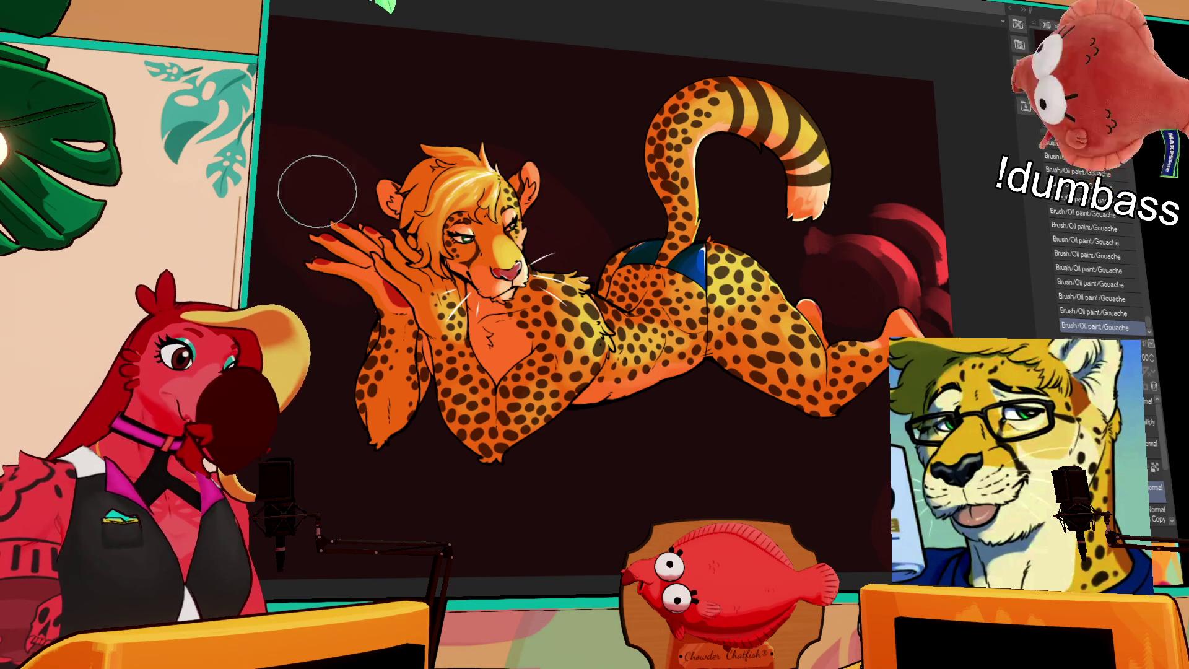
pyautogui.moveTo(355, 243)
pyautogui.mouseDown()
pyautogui.moveTo(367, 172)
pyautogui.moveTo(471, 192)
pyautogui.mouseUp()
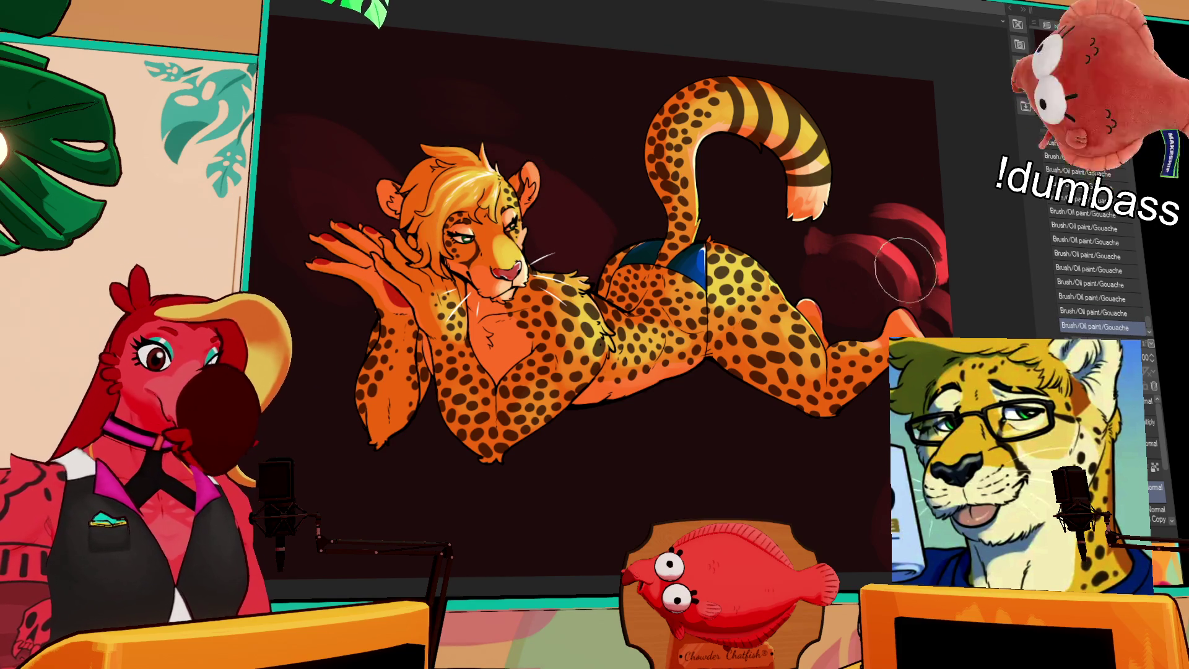
# Toggle the new background stroke off and on to compare, keeping it in place.
pyautogui.hotkey('ctrl', 'z')
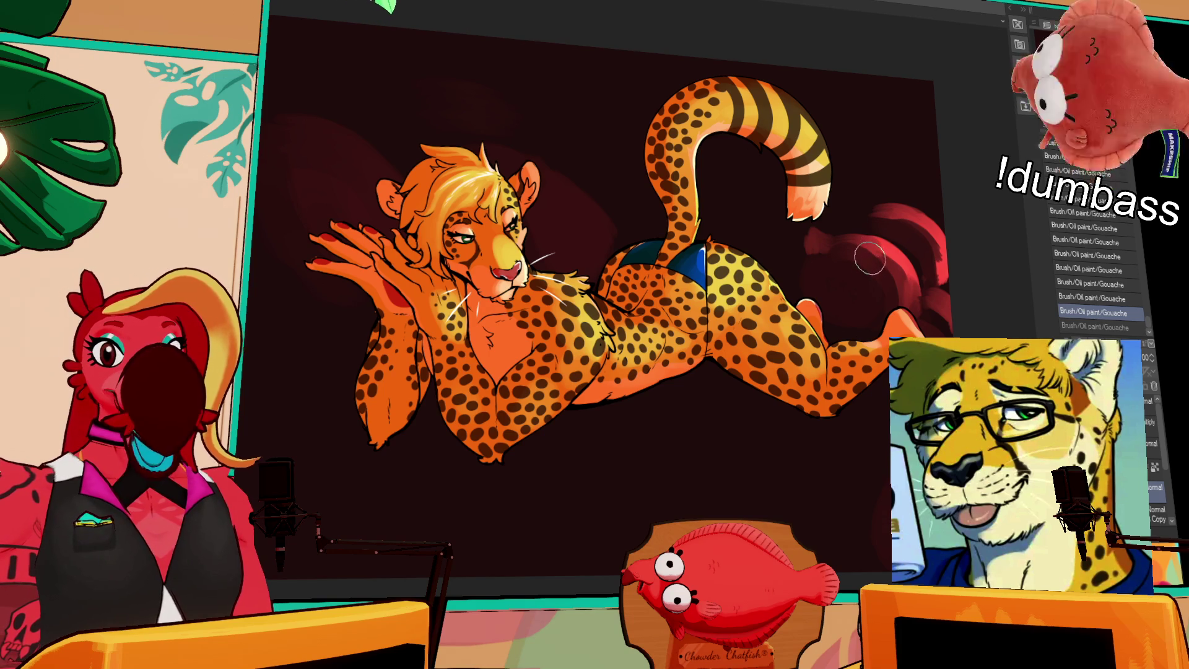
pyautogui.hotkey('ctrl', 'y')
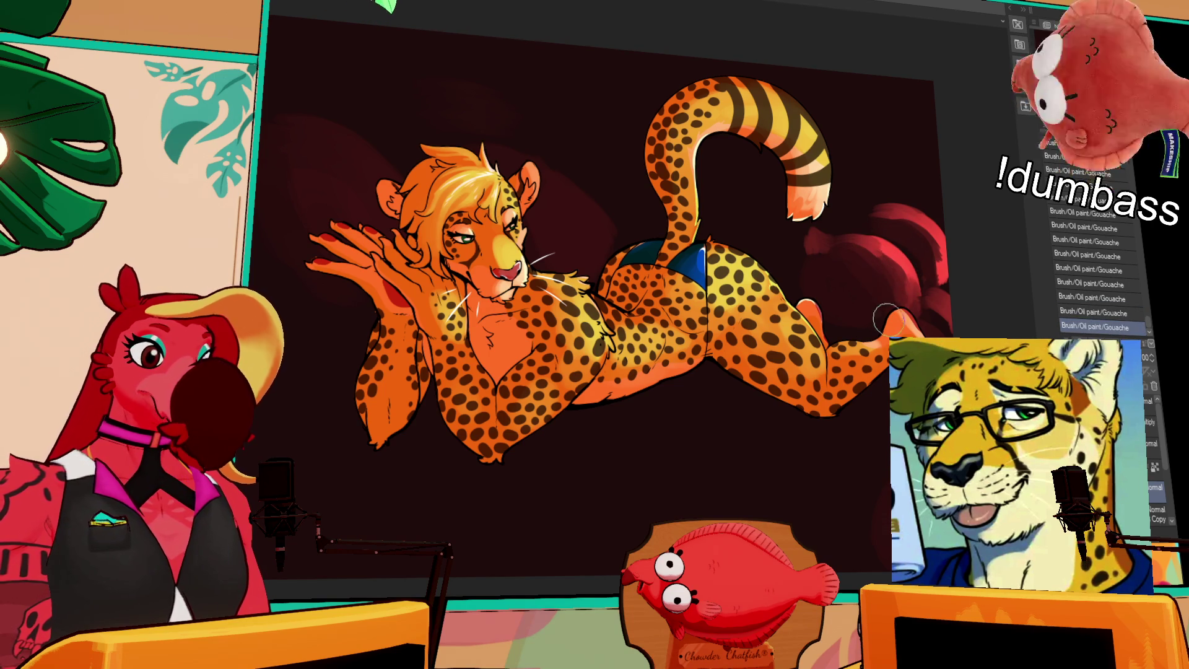
pyautogui.hotkey('ctrl', 'z')
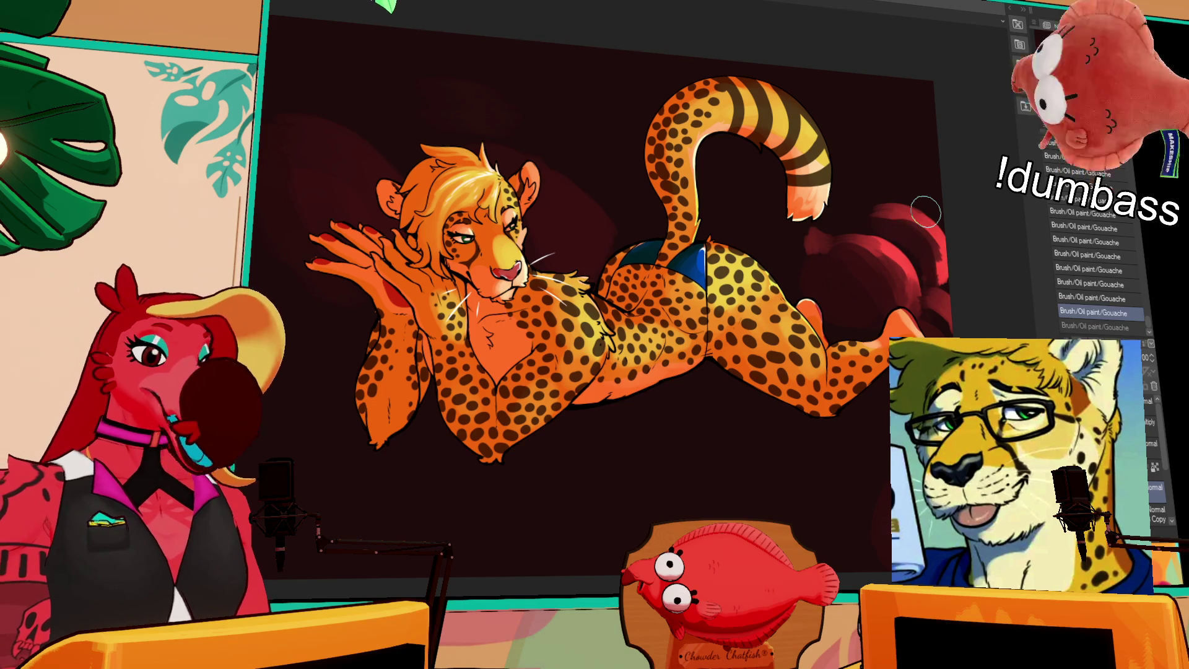
pyautogui.hotkey('ctrl', 'z')
pyautogui.hotkey('ctrl', 'y')
pyautogui.hotkey('ctrl', 'z')
pyautogui.hotkey('ctrl', 'y')
pyautogui.hotkey('ctrl', 'y')
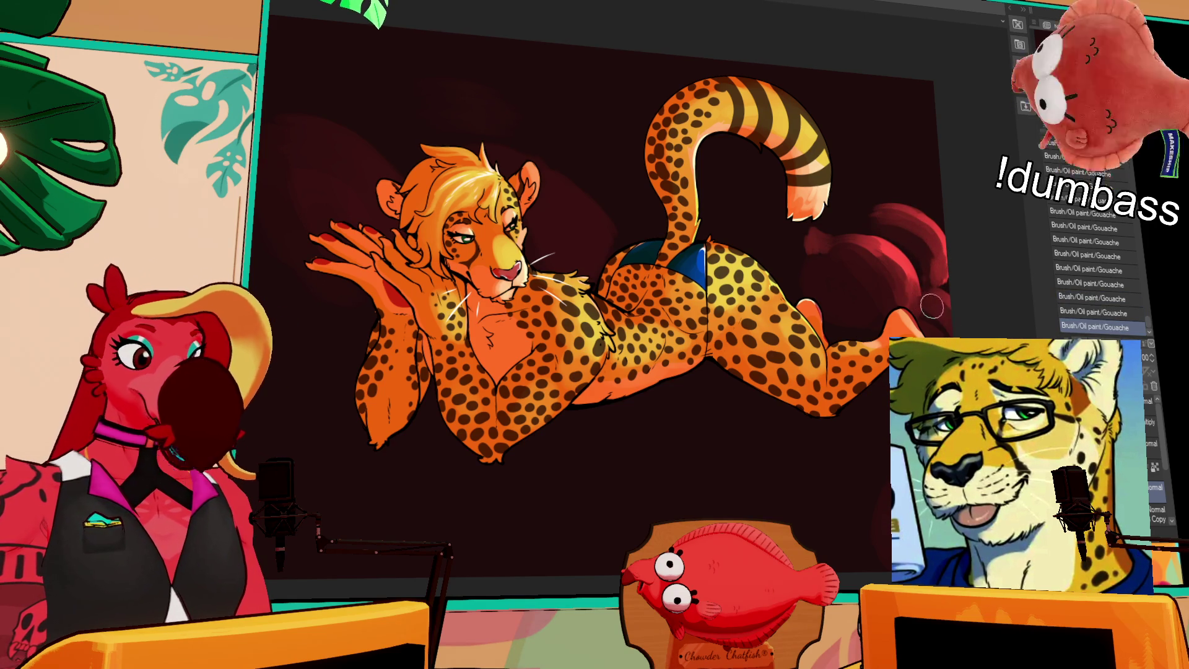
pyautogui.hotkey('ctrl', 'z')
pyautogui.hotkey('ctrl', 'y')
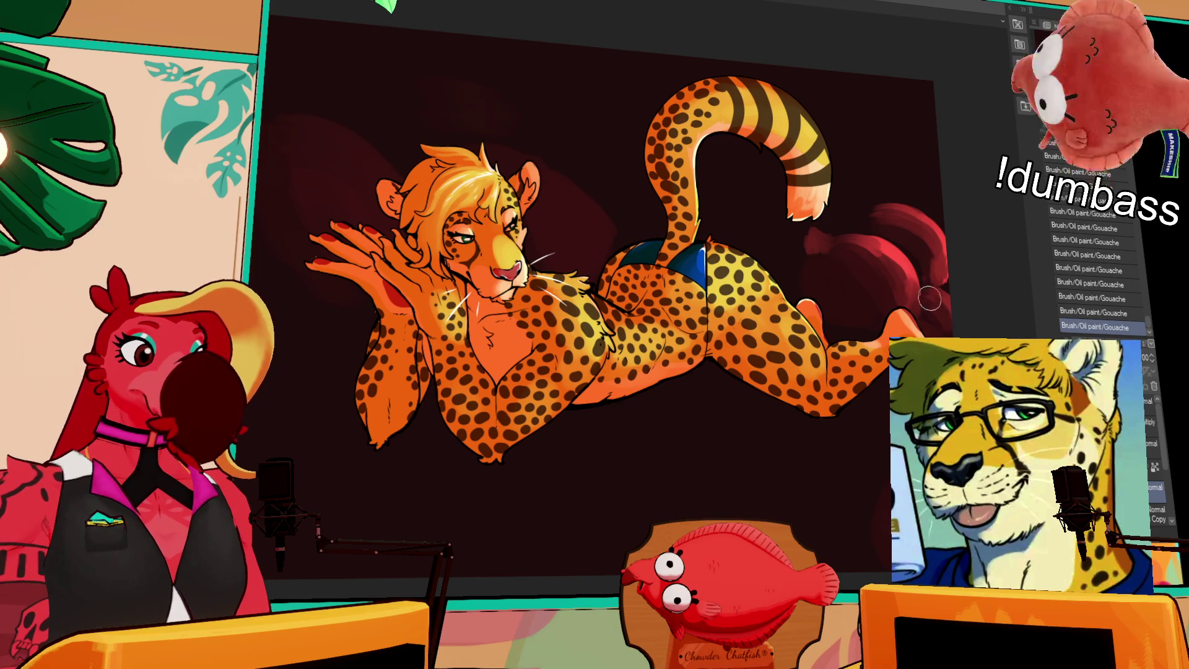
pyautogui.scroll(-1, 939, 332)
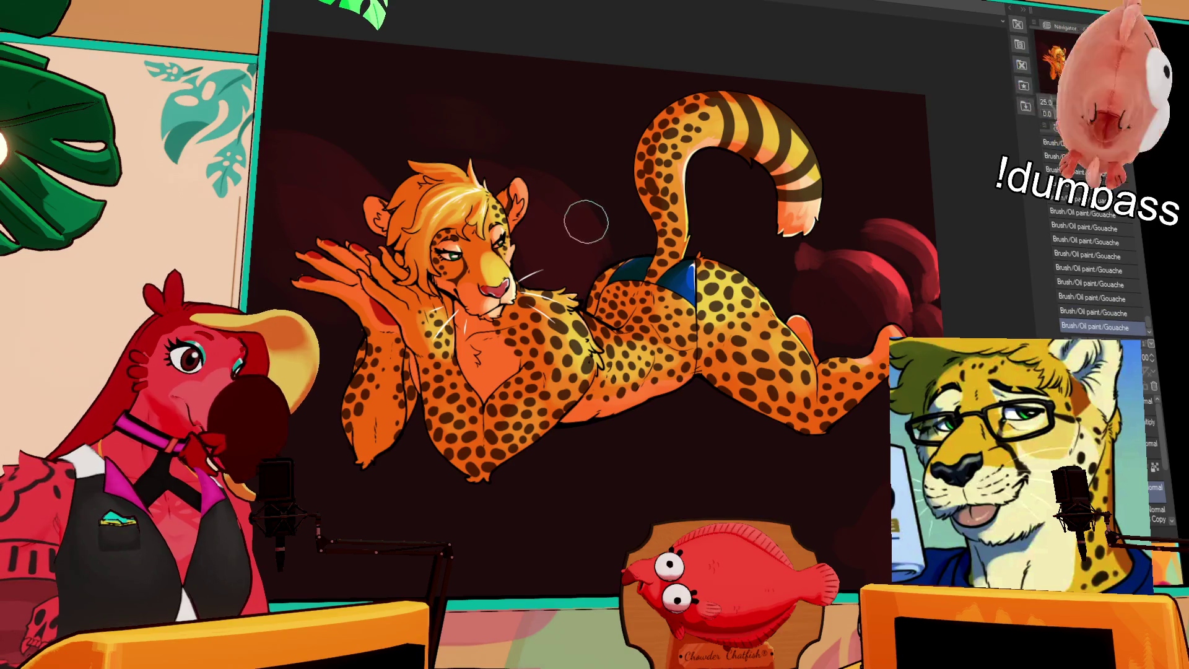
# Compare dark red swirl strokes beside the tail and raised foot, leaving one trial stroke undone.
pyautogui.hotkey('ctrl', 'z')
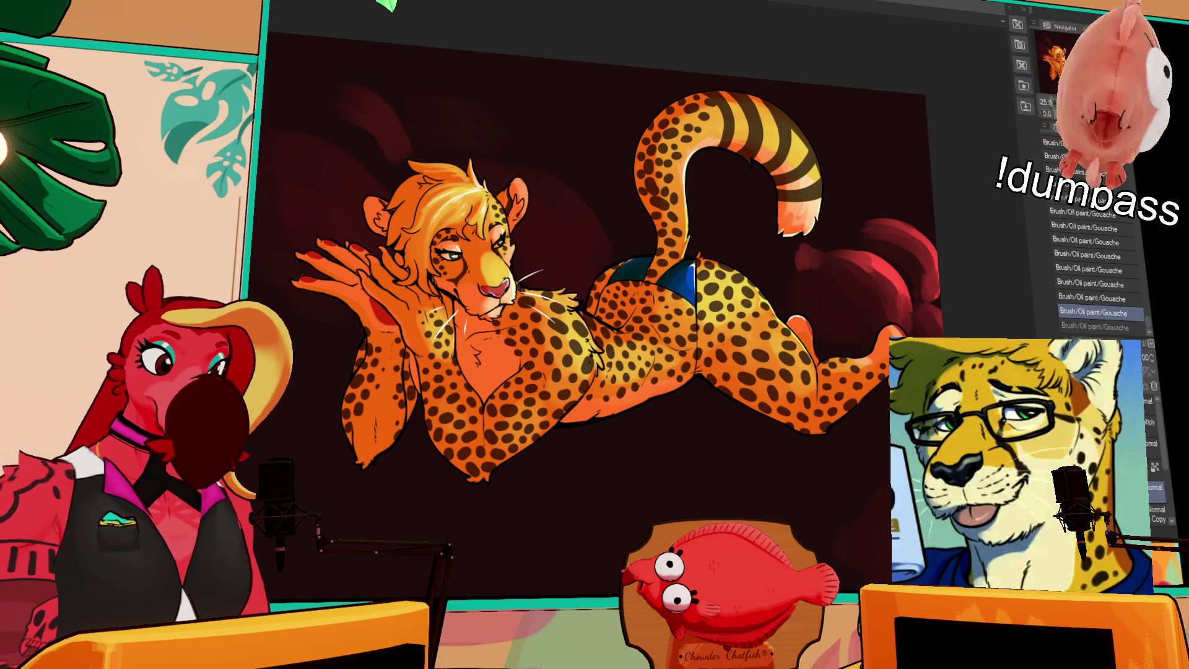
pyautogui.hotkey('ctrl', 'y')
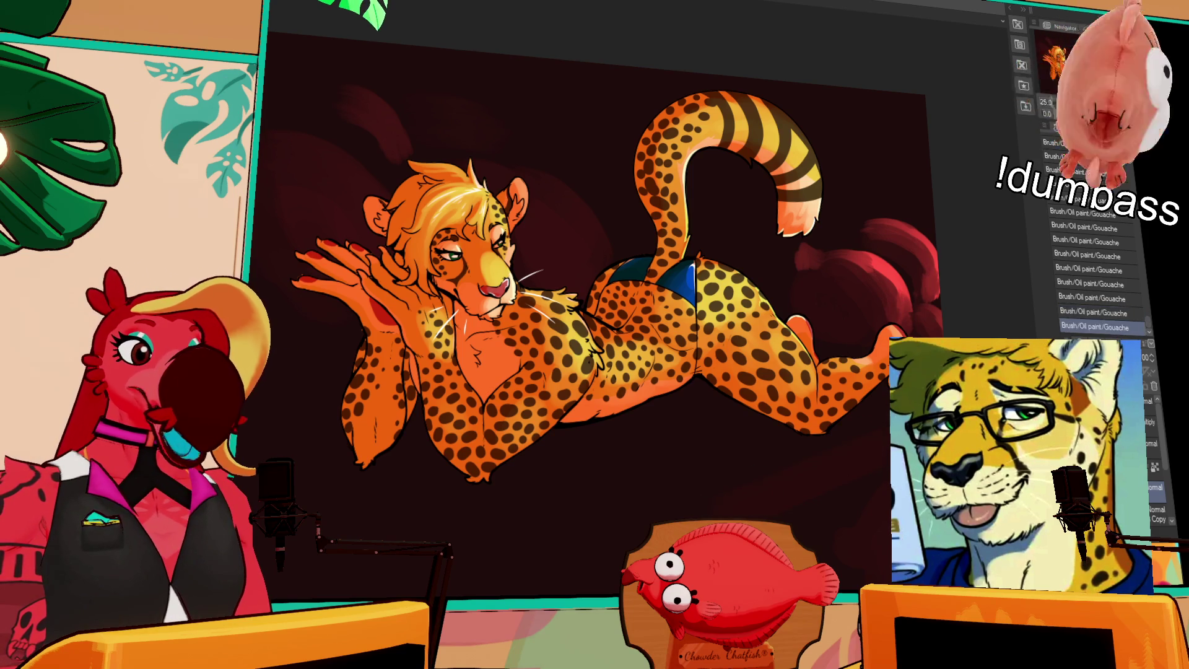
pyautogui.scroll(2, 781, 486)
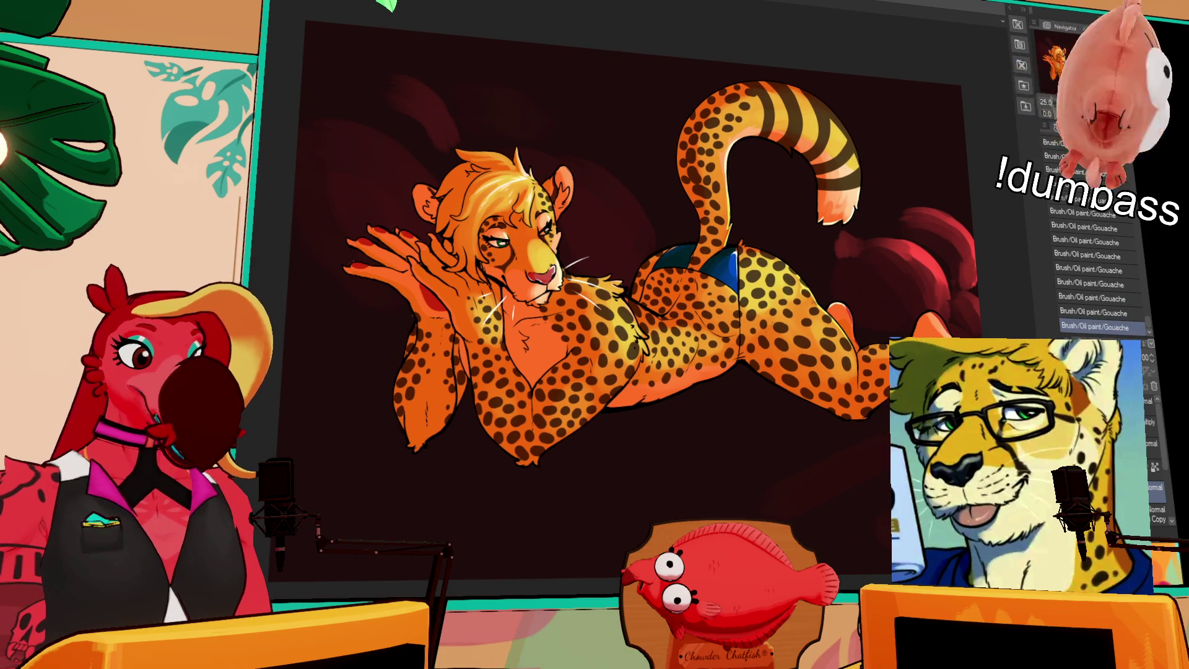
pyautogui.hscroll(-2, 632, 303)
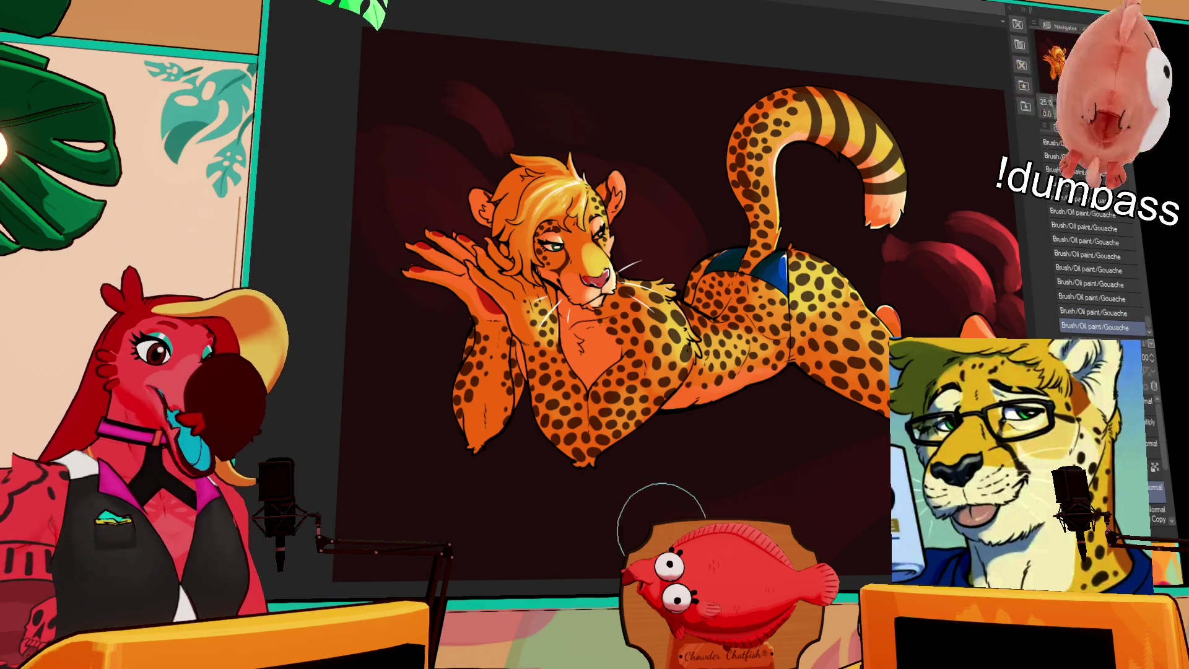
pyautogui.hotkey('ctrl', 'z')
pyautogui.hotkey('ctrl', 'y')
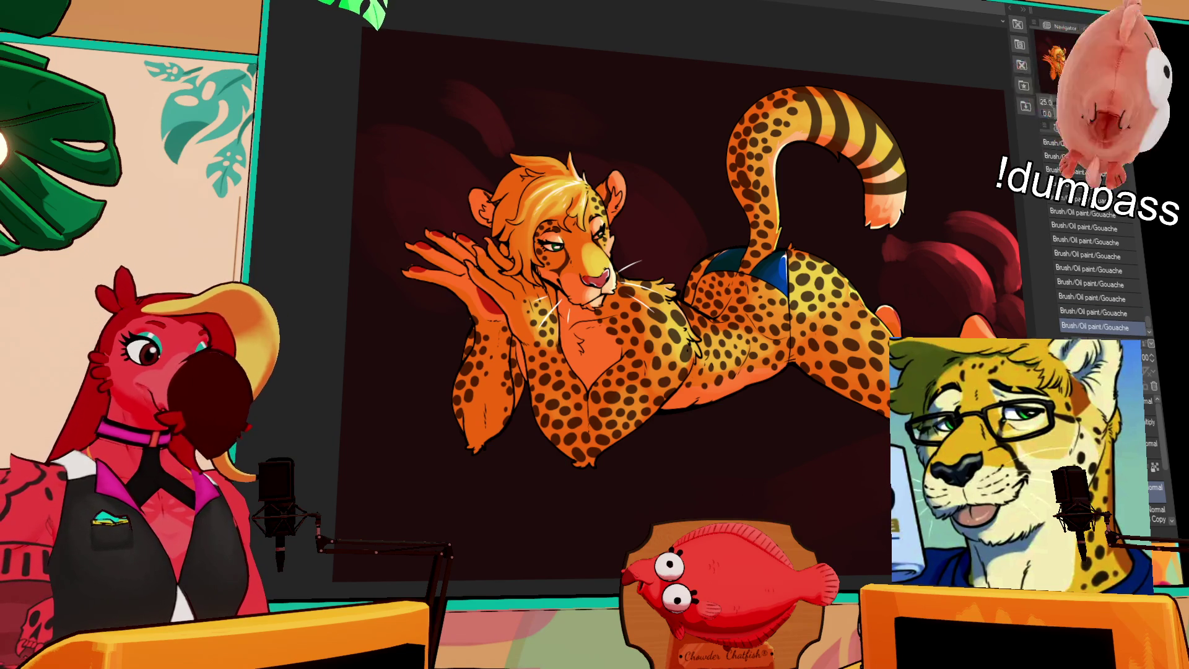
pyautogui.hotkey('ctrl', 'z')
pyautogui.hotkey('alt', '[')
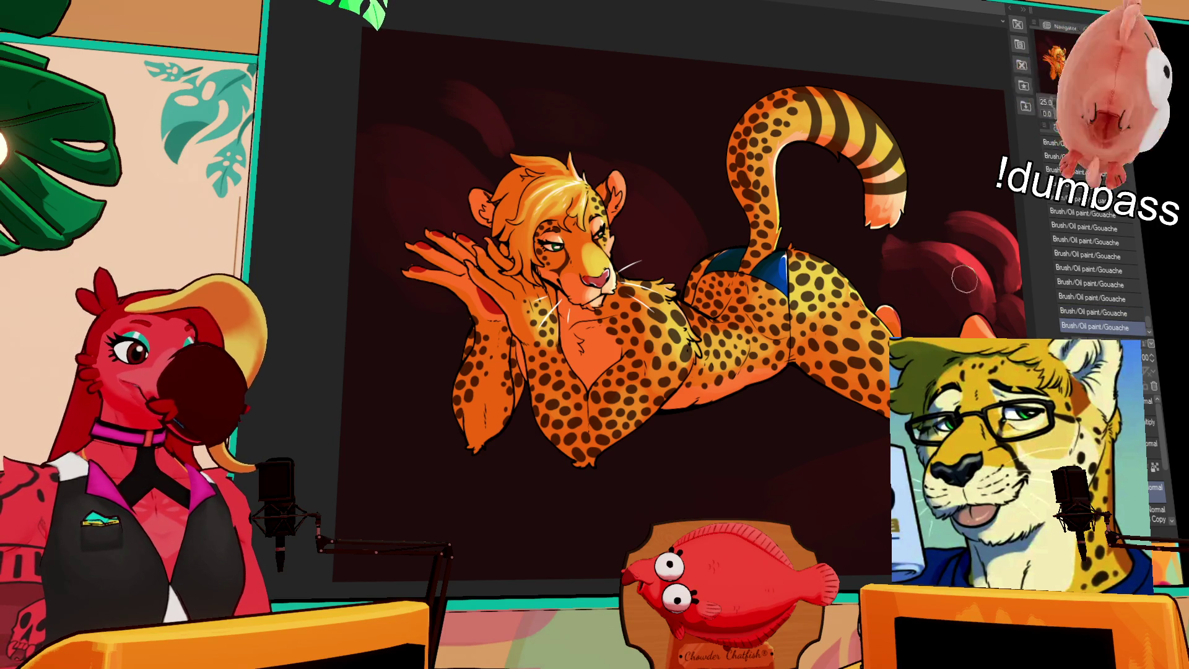
pyautogui.hotkey('alt', ']')
pyautogui.hotkey('alt', '[')
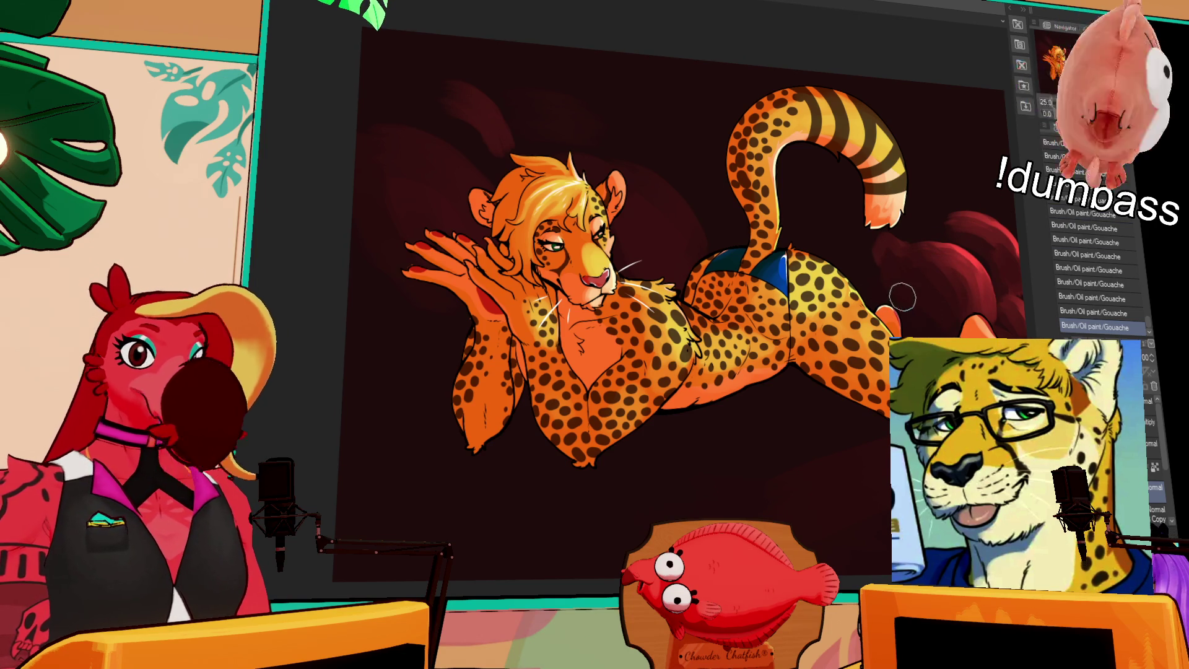
pyautogui.scroll(1, 978, 281)
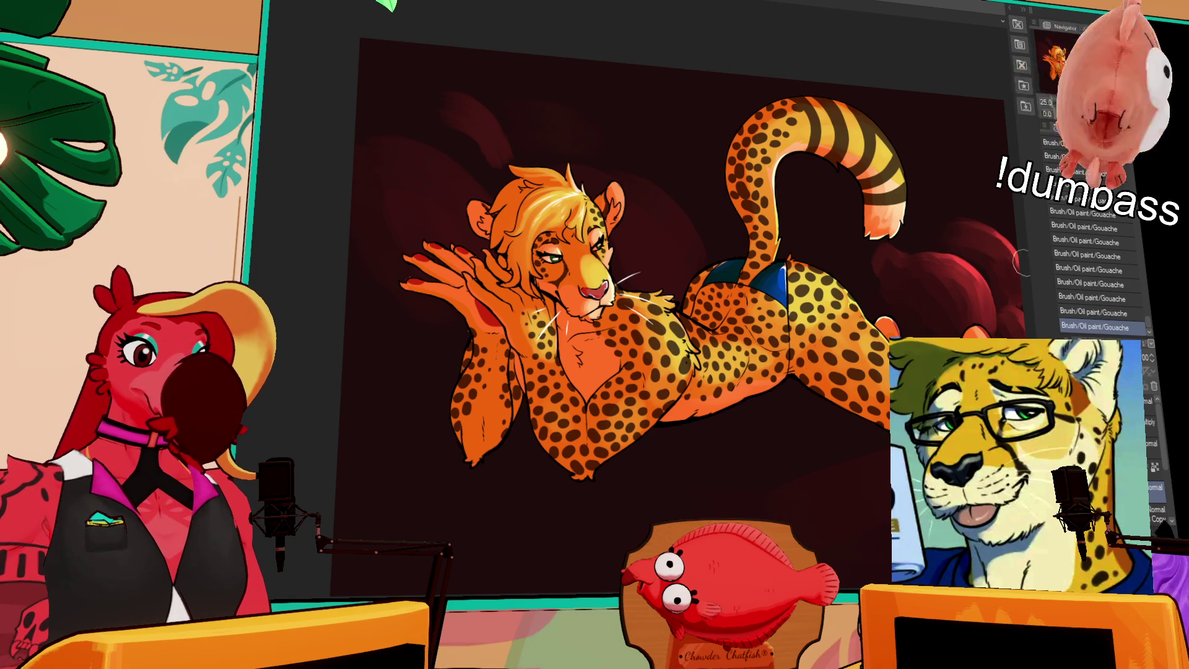
pyautogui.hotkey('alt', ']')
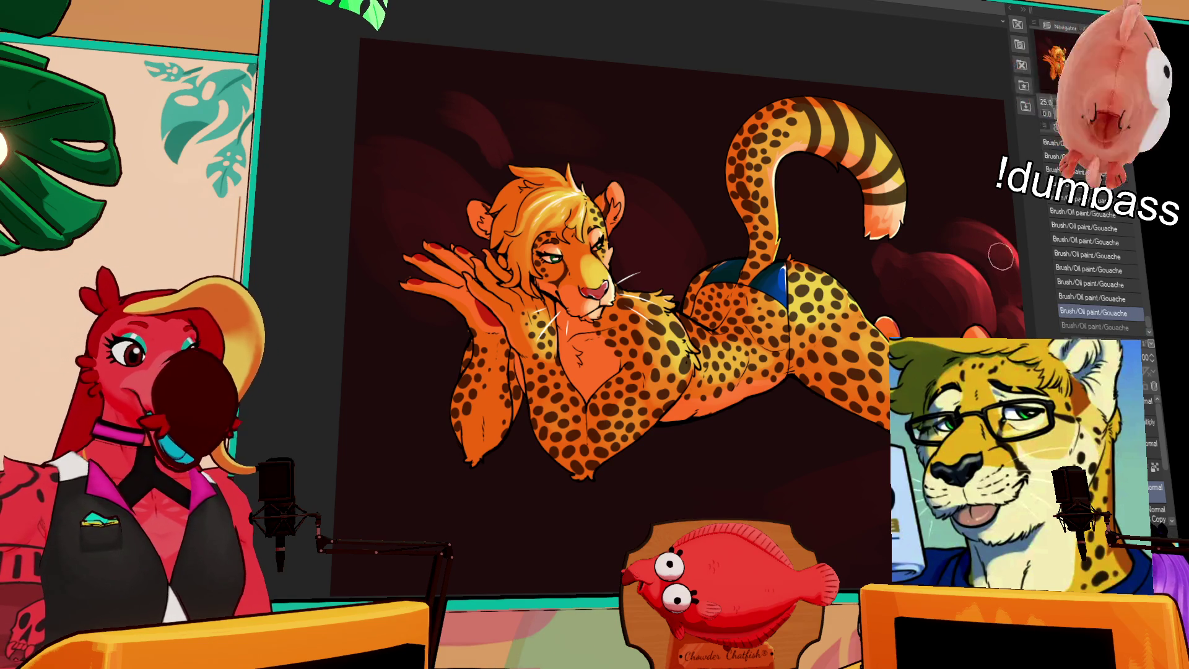
pyautogui.hotkey('alt', '[')
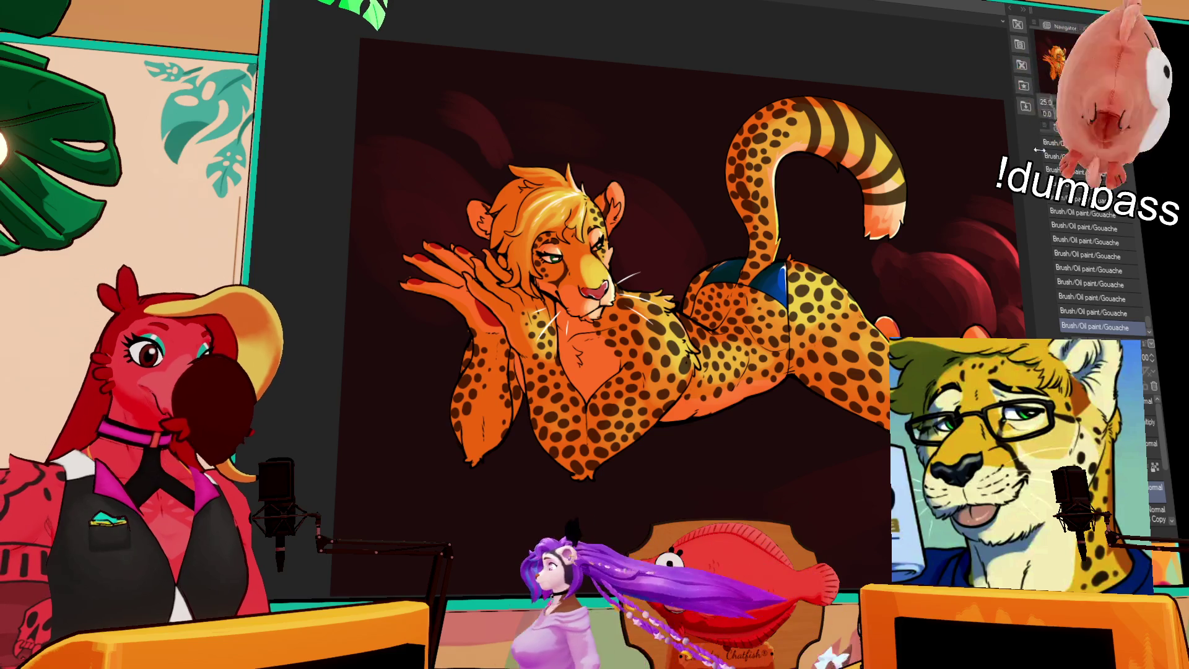
pyautogui.hotkey('alt', ']')
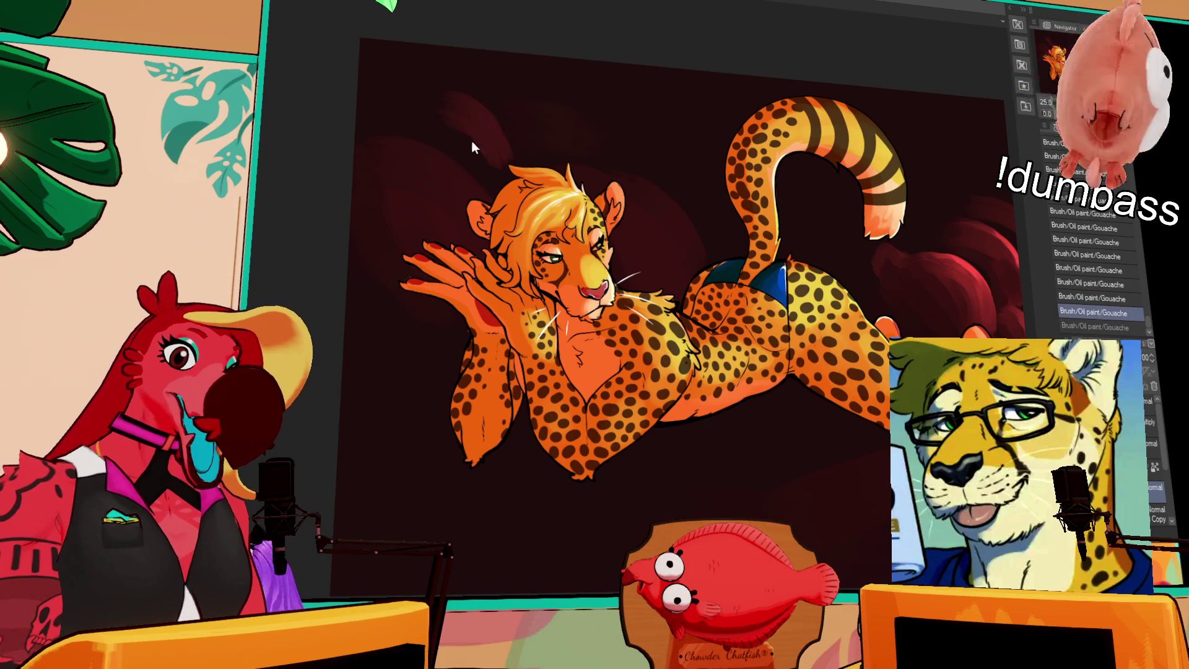
pyautogui.hotkey('alt', '[')
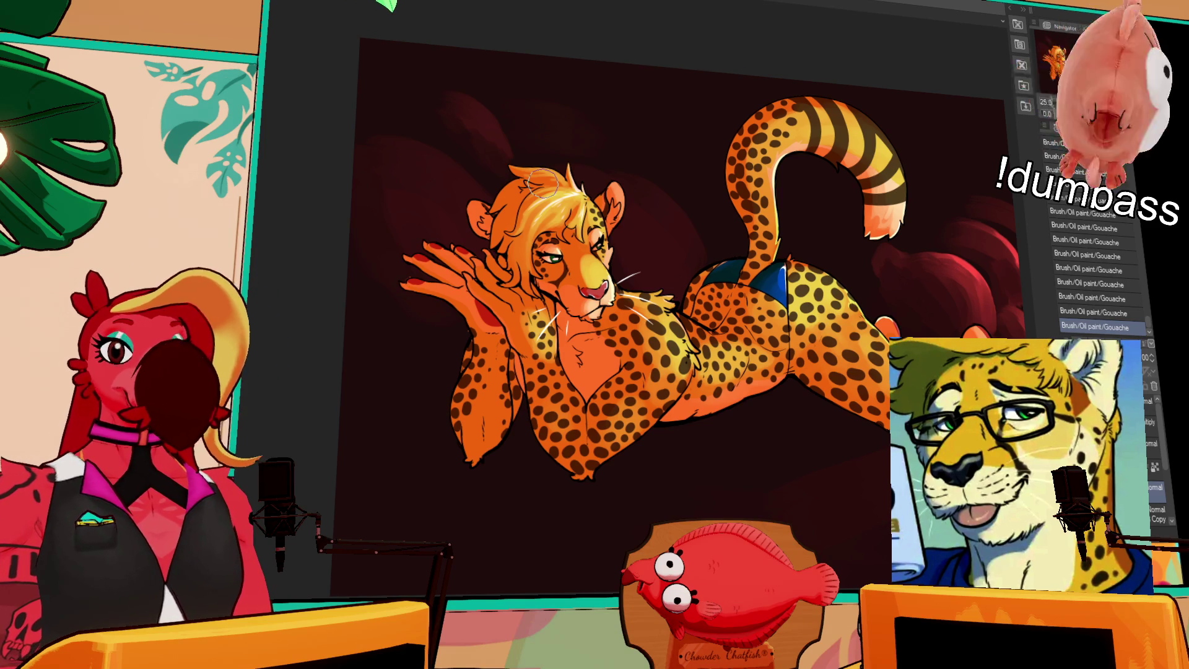
pyautogui.moveTo(897, 432); pyautogui.dragTo(872, 395)
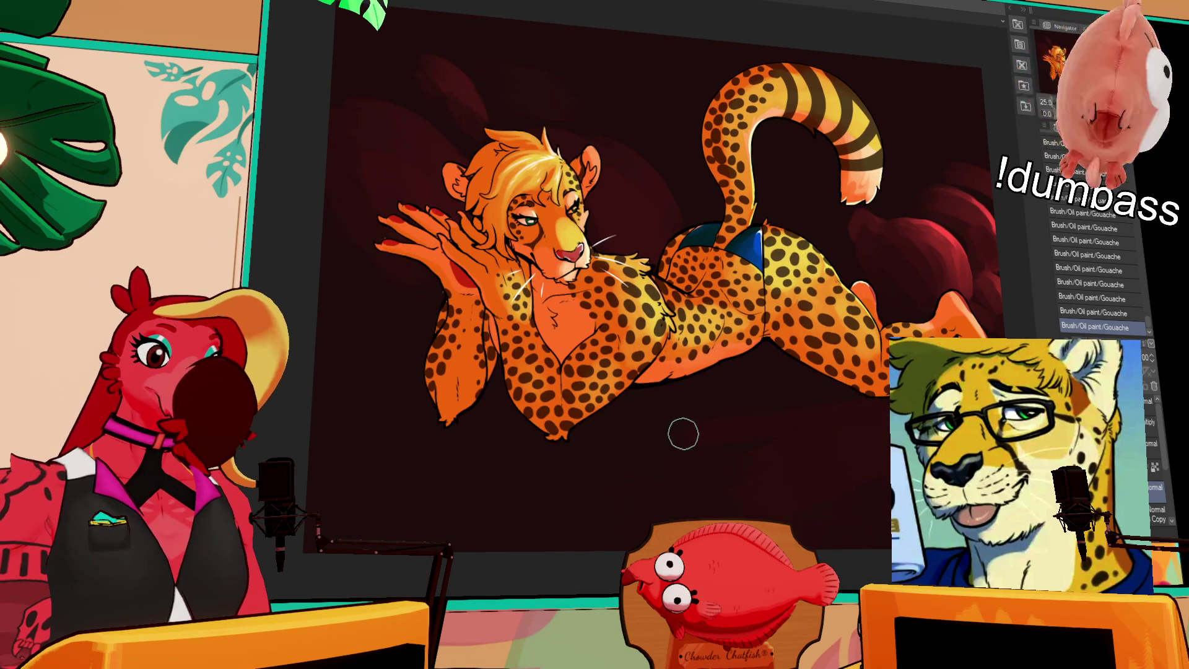
# Fit the artwork to the window and paint a broad red gouache stroke across the top-right corner.
pyautogui.moveTo(846, 443); pyautogui.dragTo(751, 433)
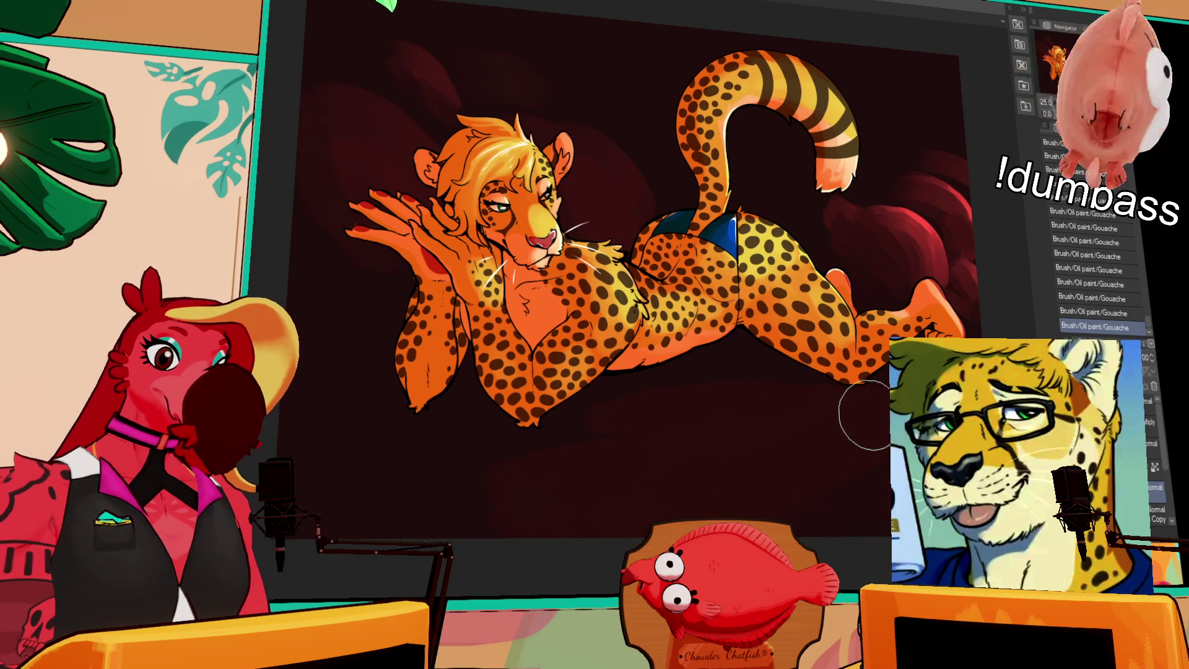
pyautogui.moveTo(868, 412); pyautogui.dragTo(1038, 372)
pyautogui.moveTo(592, 489); pyautogui.dragTo(611, 486)
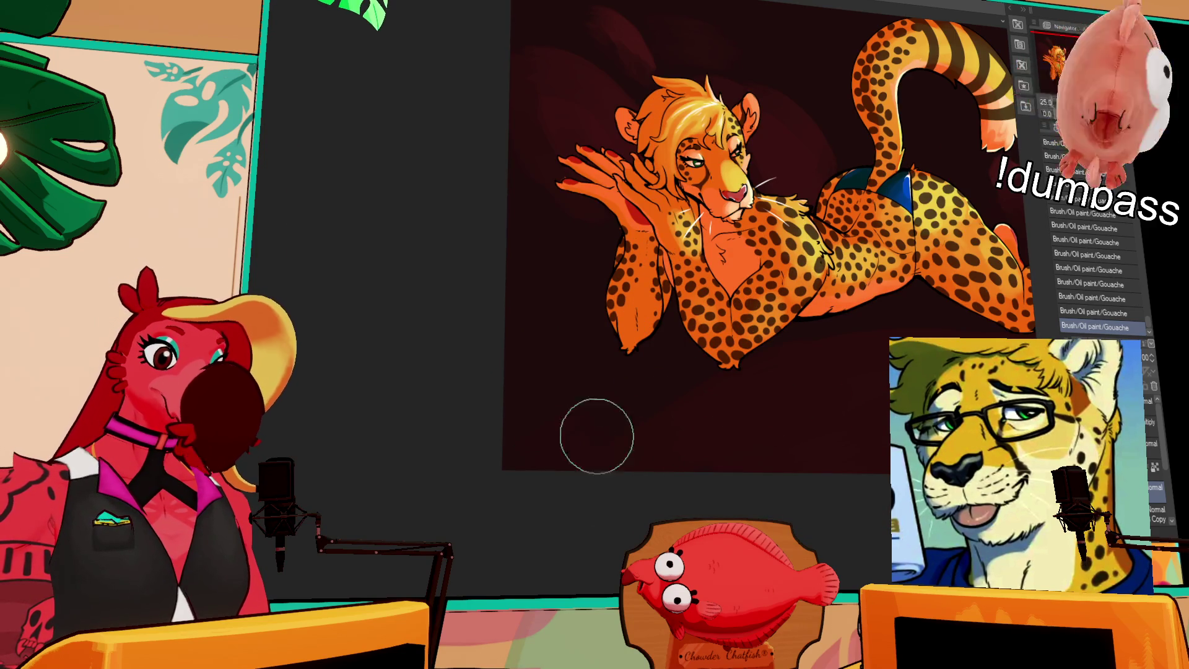
pyautogui.hotkey('ctrl', '0')
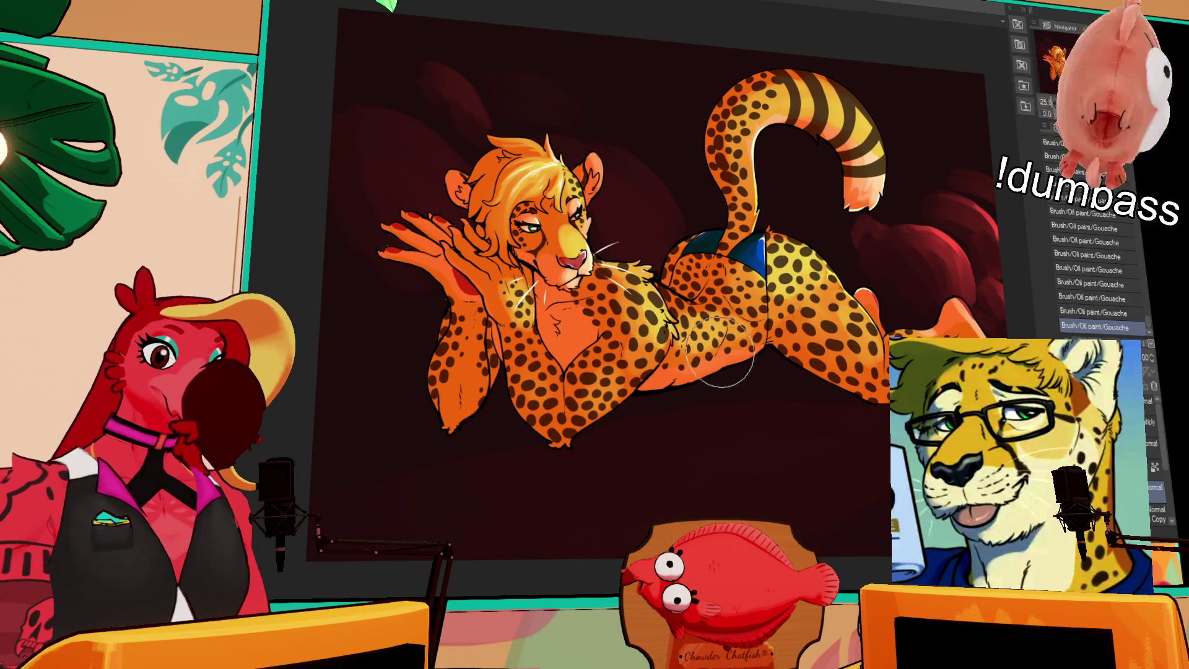
pyautogui.moveTo(757, 398); pyautogui.dragTo(815, 386)
pyautogui.hotkey('ctrl', 'z')
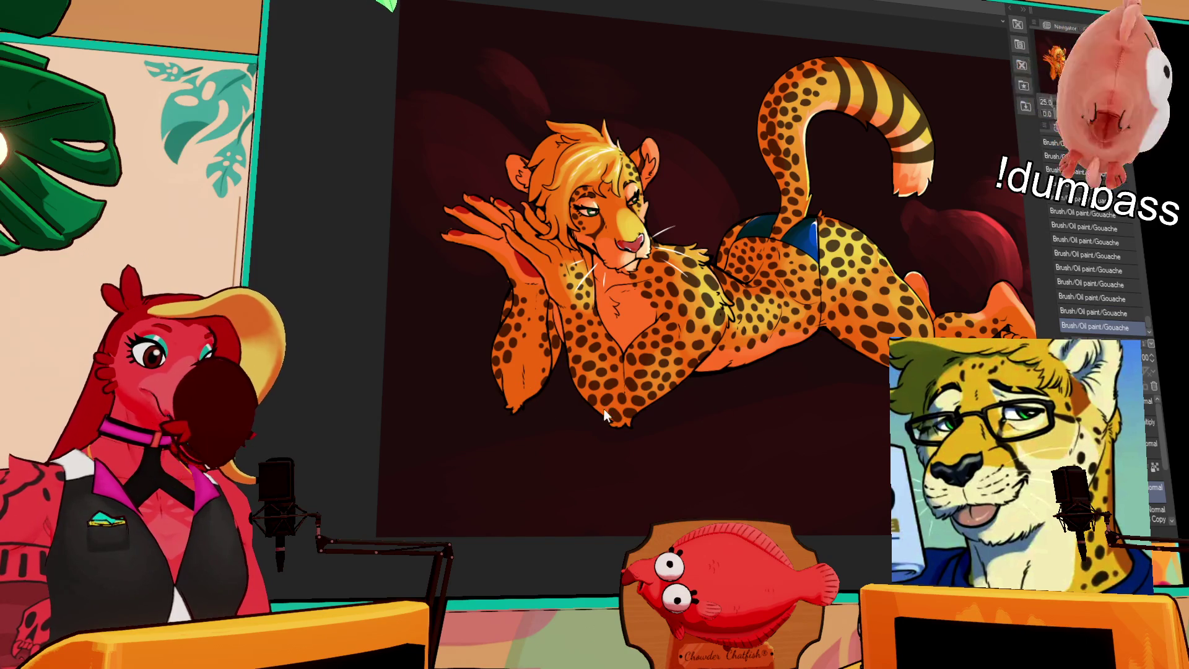
pyautogui.hotkey('ctrl', 'y')
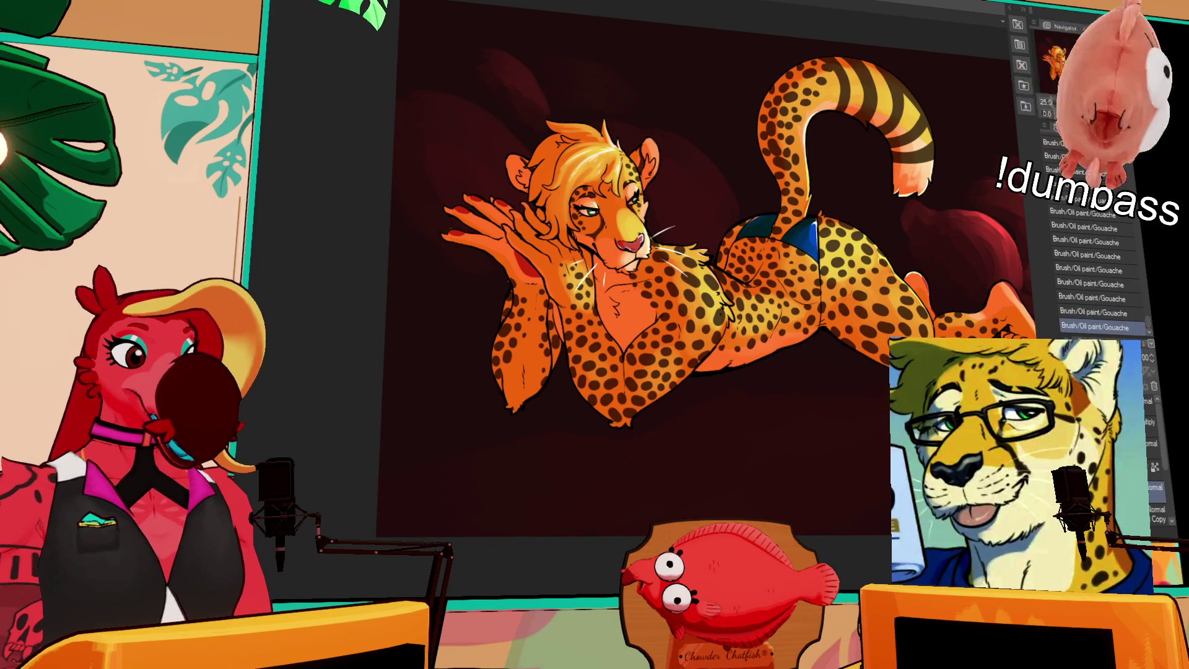
pyautogui.moveTo(1016, 390)
pyautogui.mouseDown()
pyautogui.moveTo(854, 422)
pyautogui.moveTo(960, 399)
pyautogui.mouseUp()
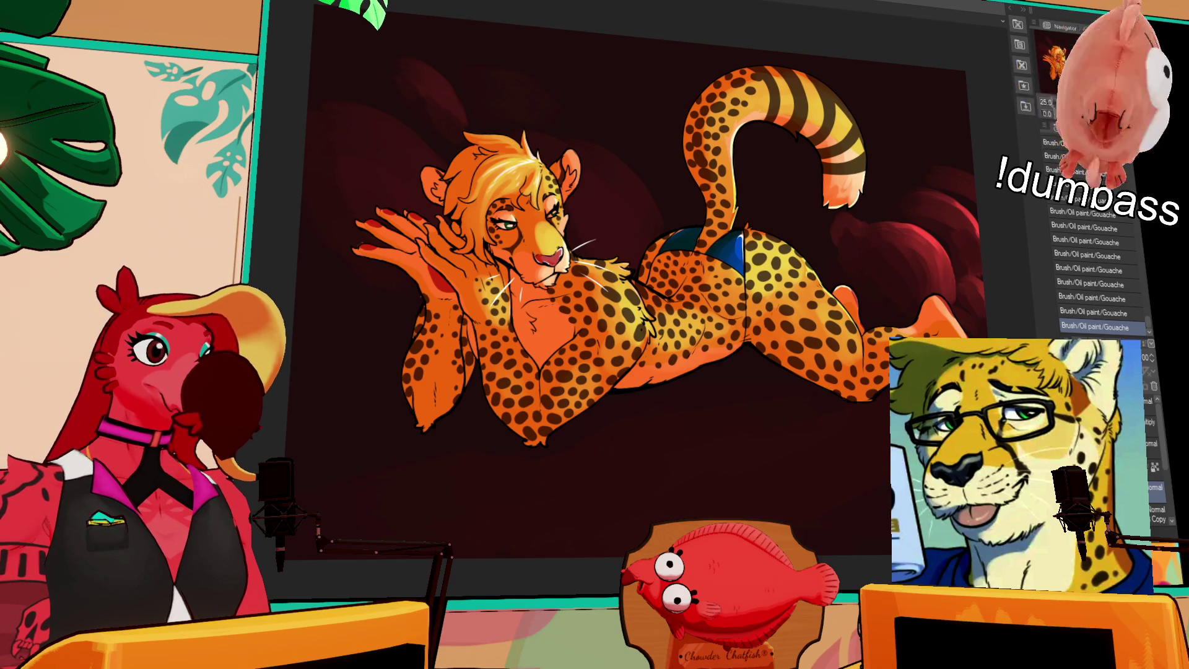
pyautogui.scroll(2, 694, 206)
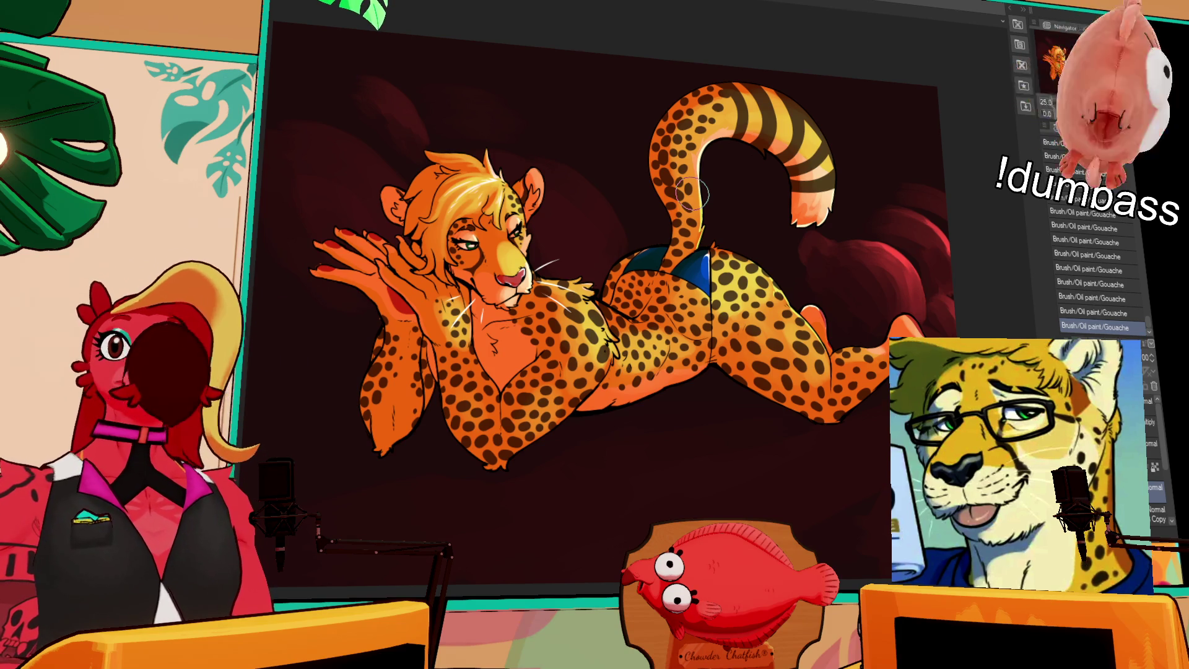
pyautogui.moveTo(692, 194); pyautogui.dragTo(681, 208)
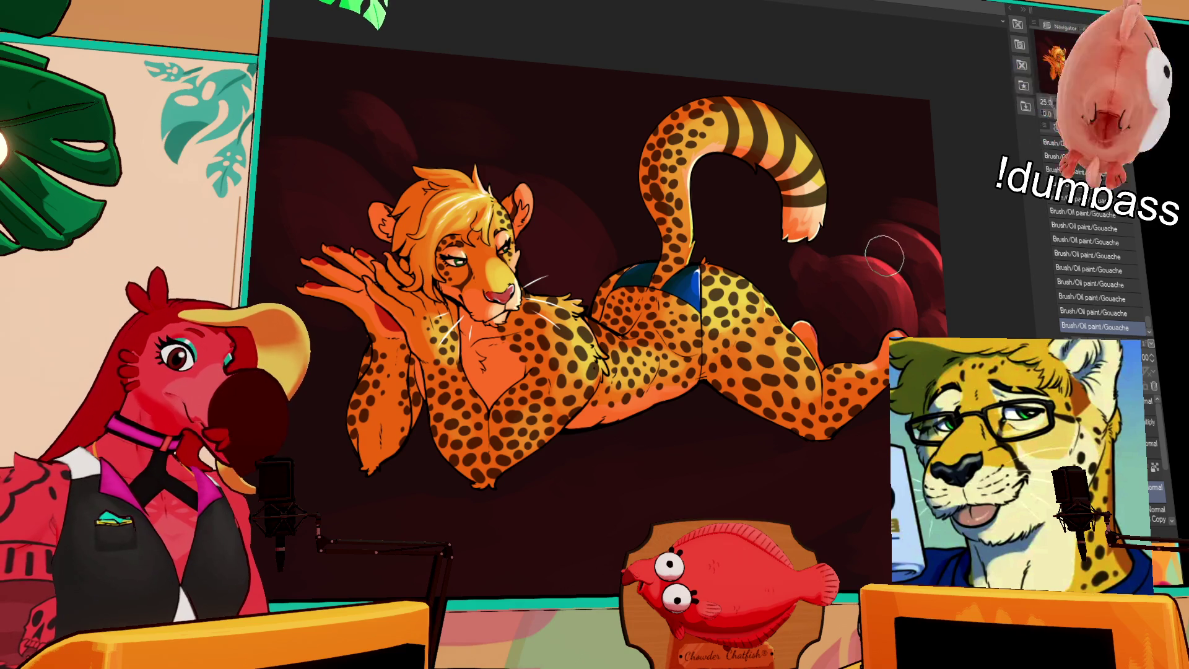
pyautogui.moveTo(796, 53); pyautogui.dragTo(910, 133)
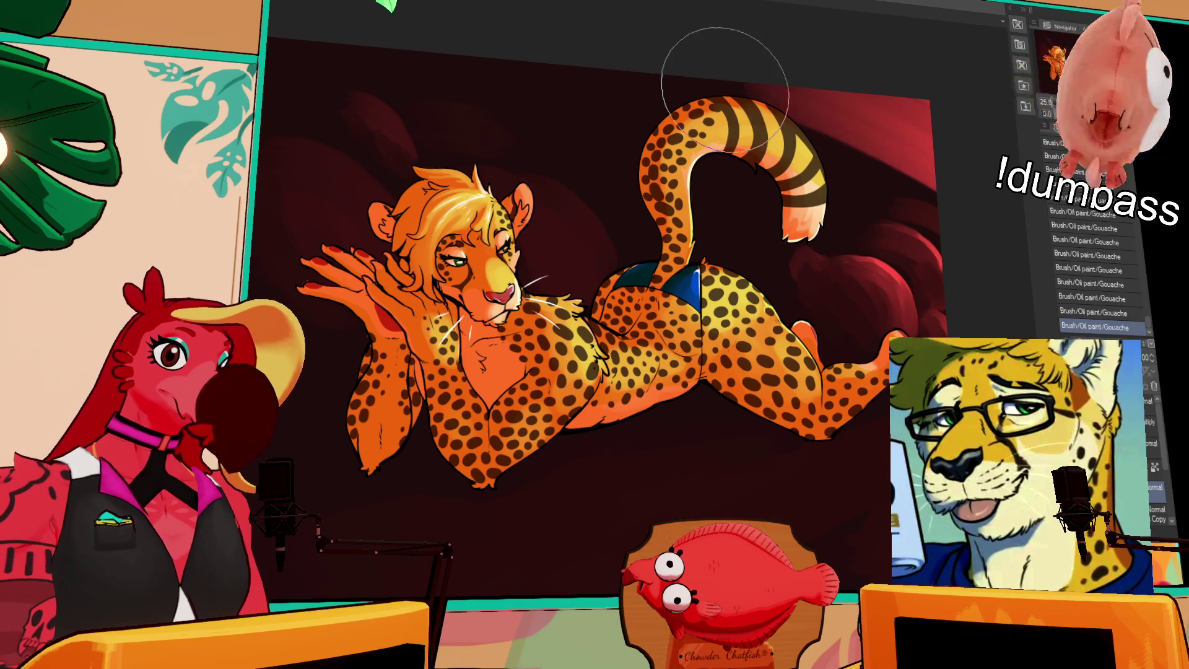
# Discard a trial dark stroke in the red corner and select the Multiply layer for red lighting.
pyautogui.hotkey('alt', ']')
pyautogui.moveTo(805, 124); pyautogui.dragTo(907, 192)
pyautogui.hotkey('ctrl', 'z')
pyautogui.hotkey('ctrl', 'z')
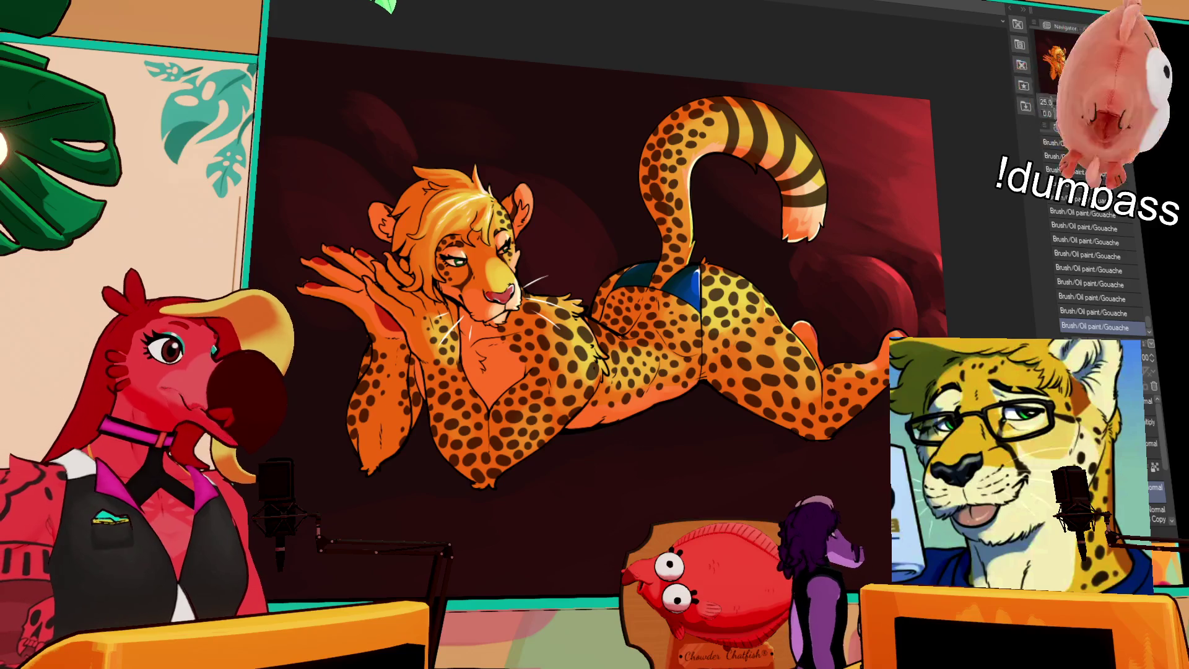
pyautogui.moveTo(721, 158); pyautogui.dragTo(685, 188)
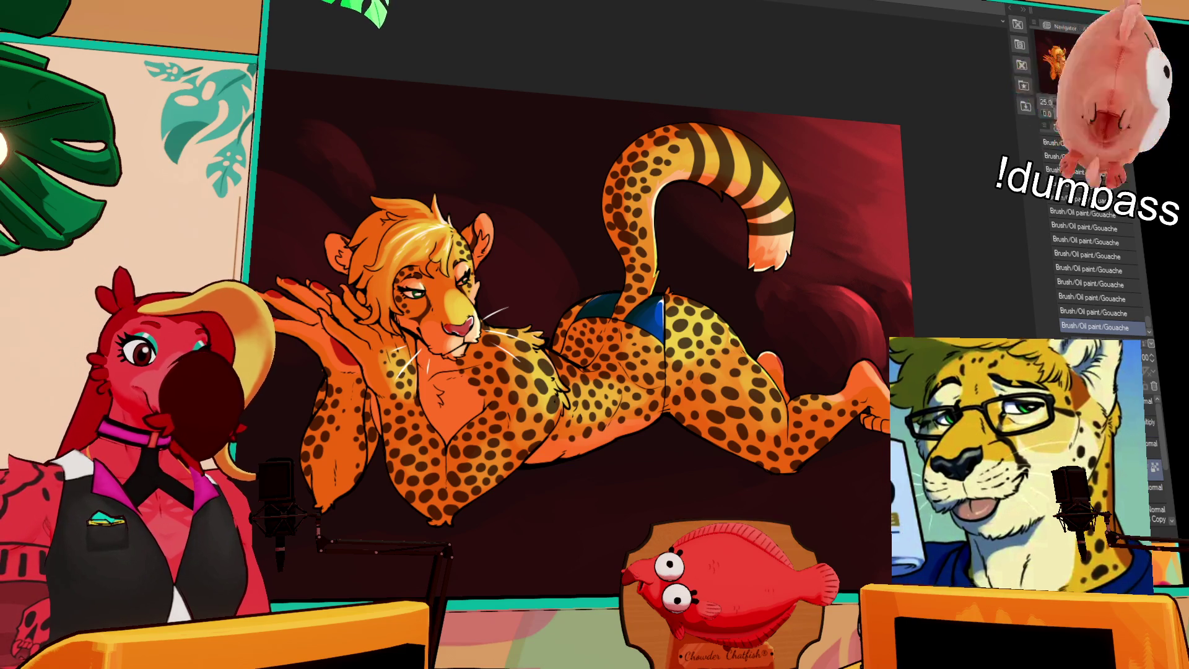
pyautogui.click(1151, 422)
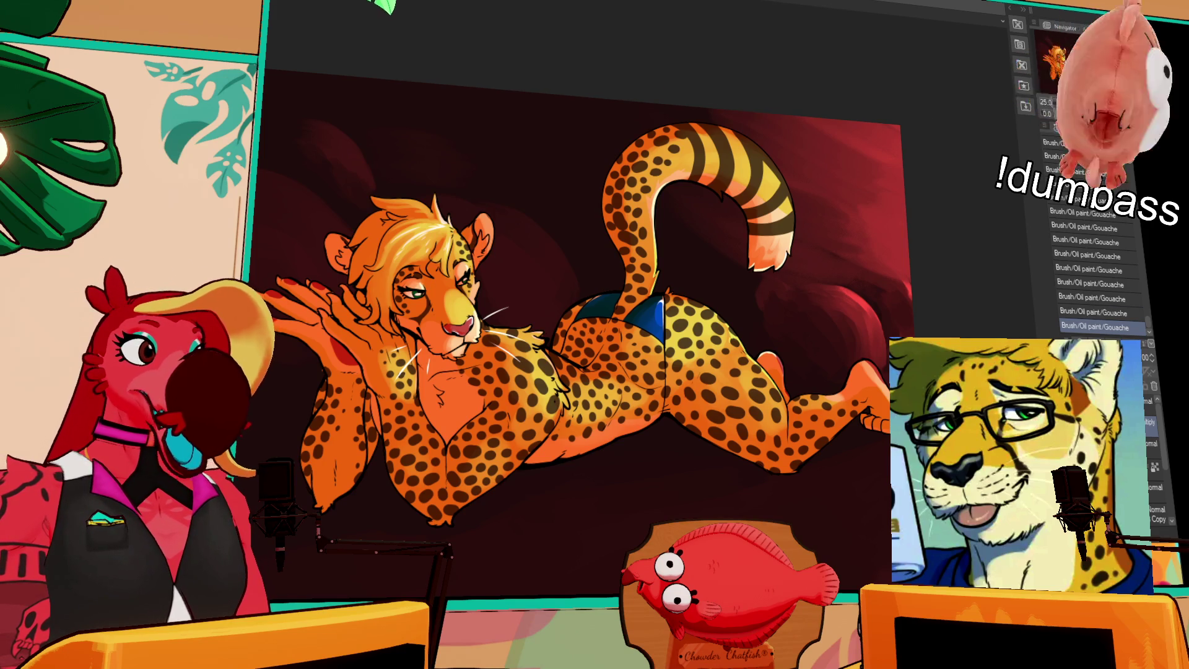
pyautogui.scroll(2, 670, 283)
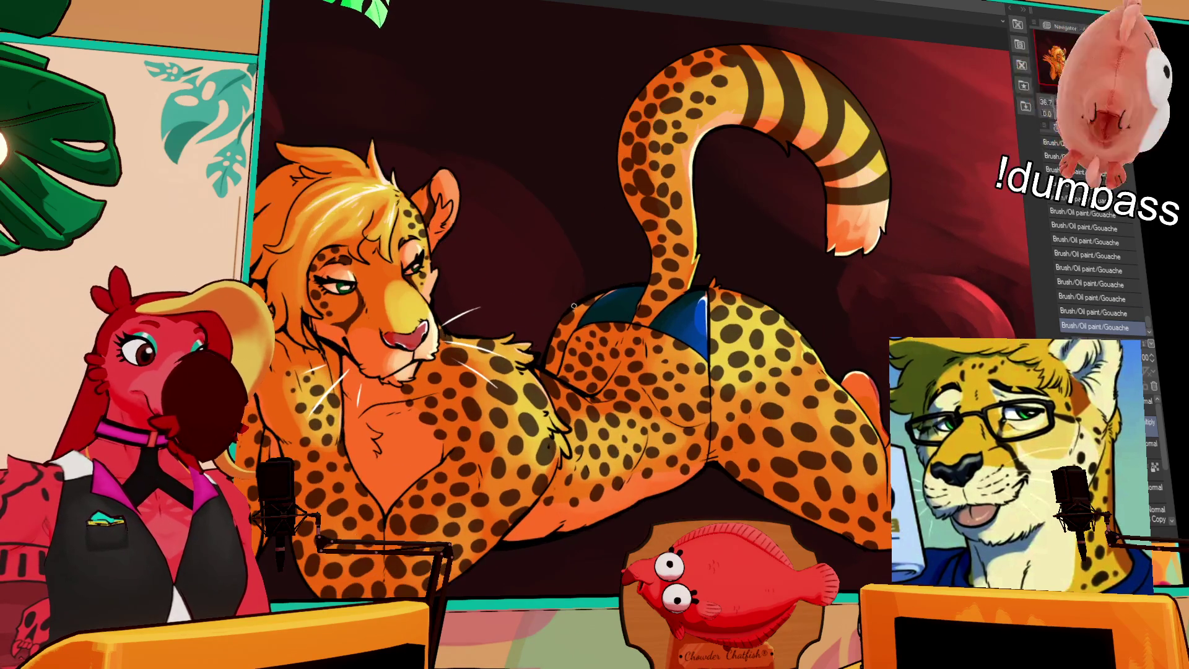
# Add a new empty raster layer with Ctrl+Shift+N above the cheetah painting.
pyautogui.scroll(-2, 589, 310)
pyautogui.scroll(2, 536, 334)
pyautogui.scroll(1, 535, 335)
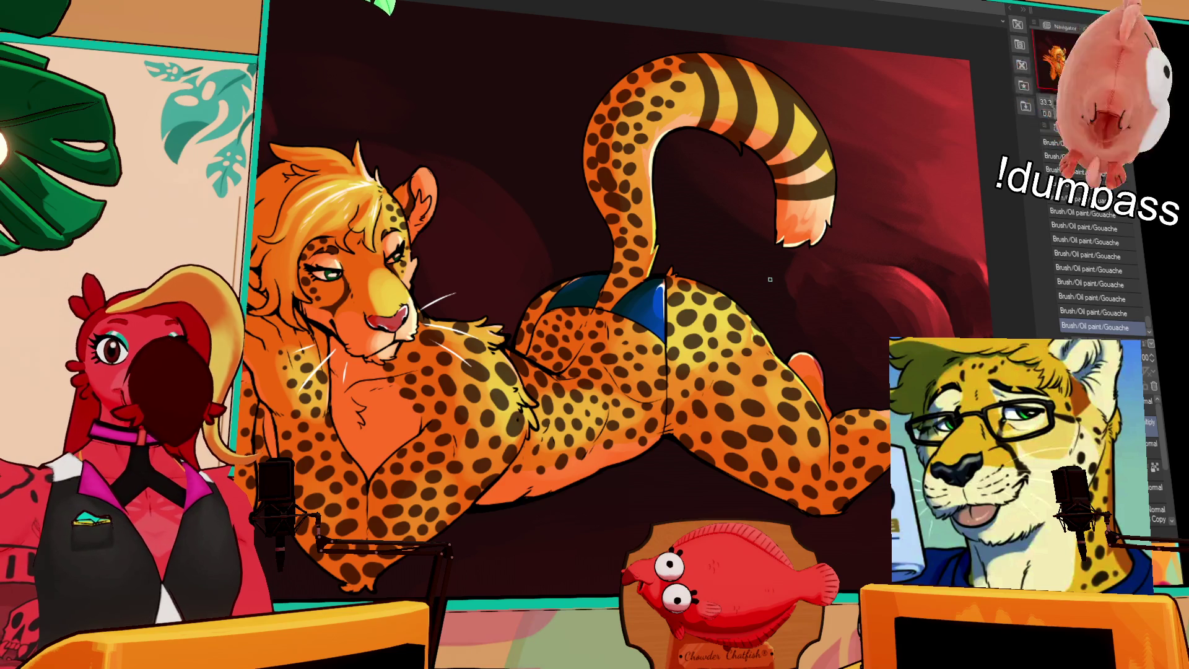
pyautogui.hotkey('ctrl', 'Tab')
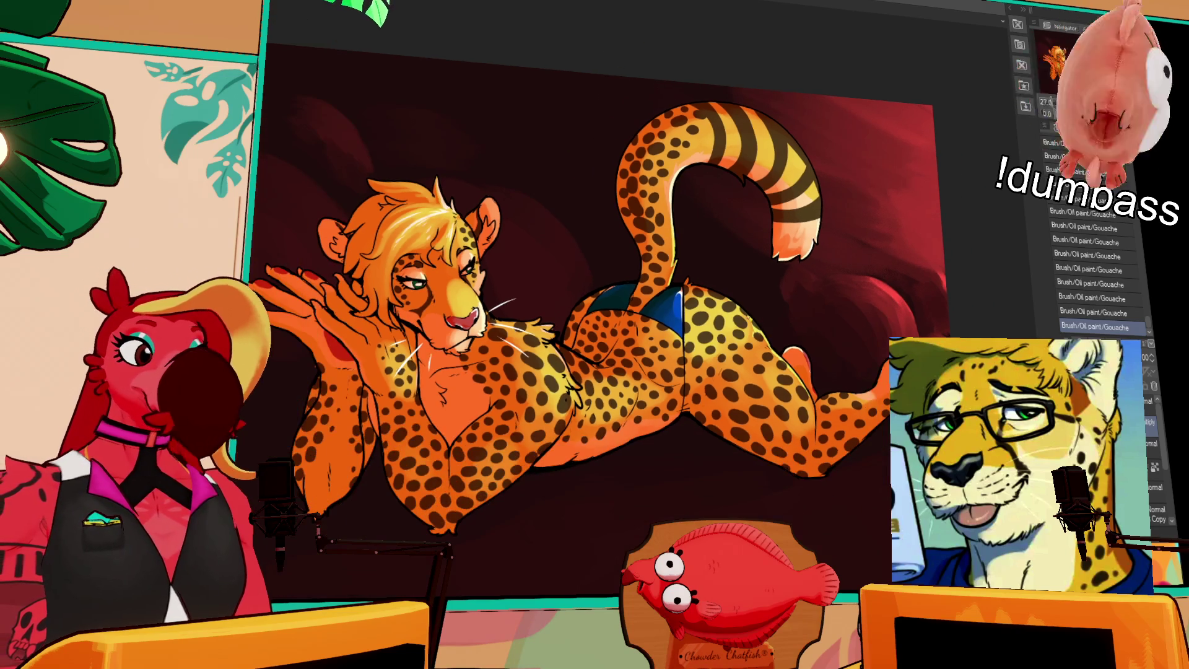
pyautogui.moveTo(732, 267); pyautogui.dragTo(708, 293)
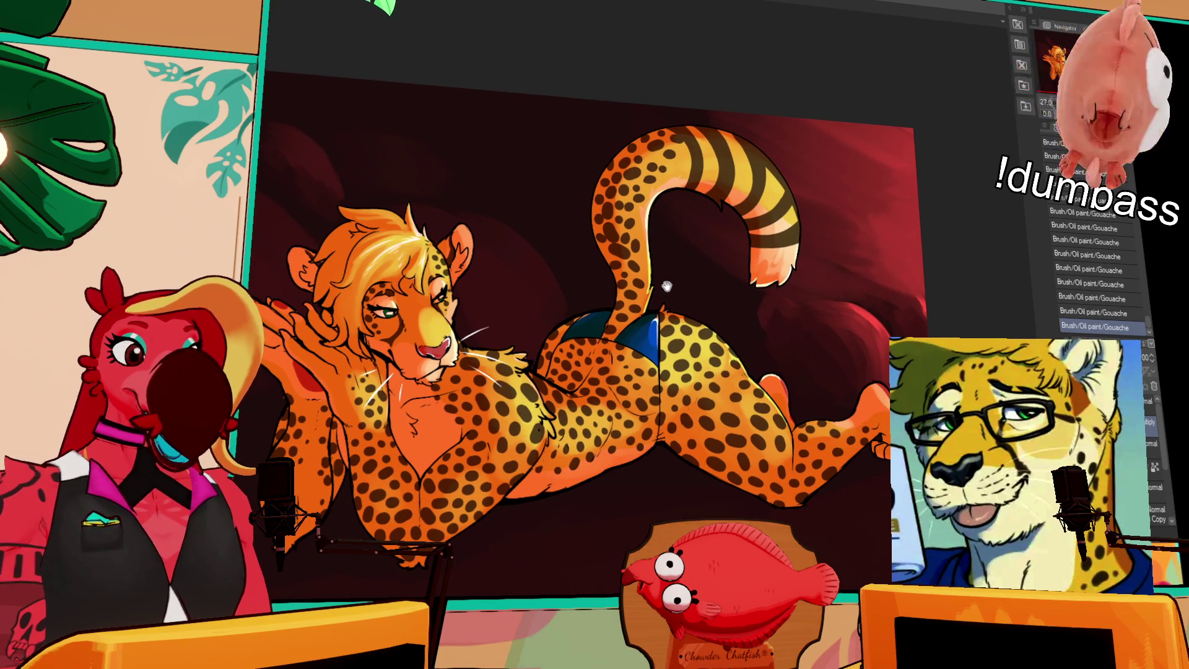
pyautogui.hotkey('ctrl', 'Tab')
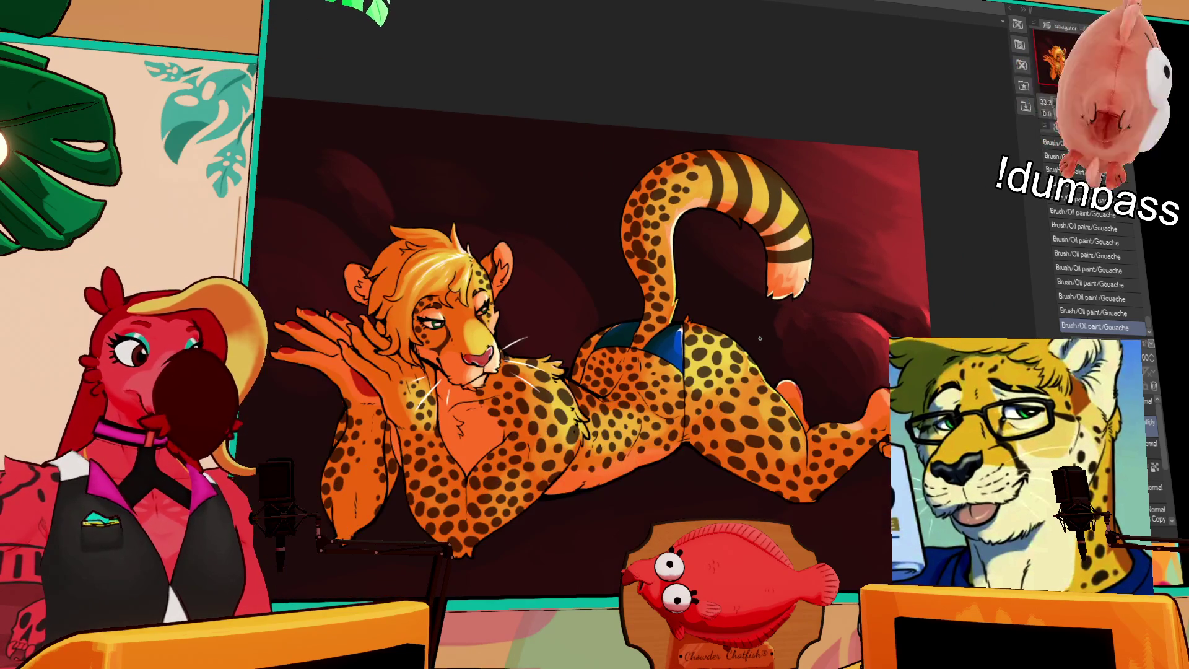
pyautogui.hotkey('ctrl', 'shift', 'n')
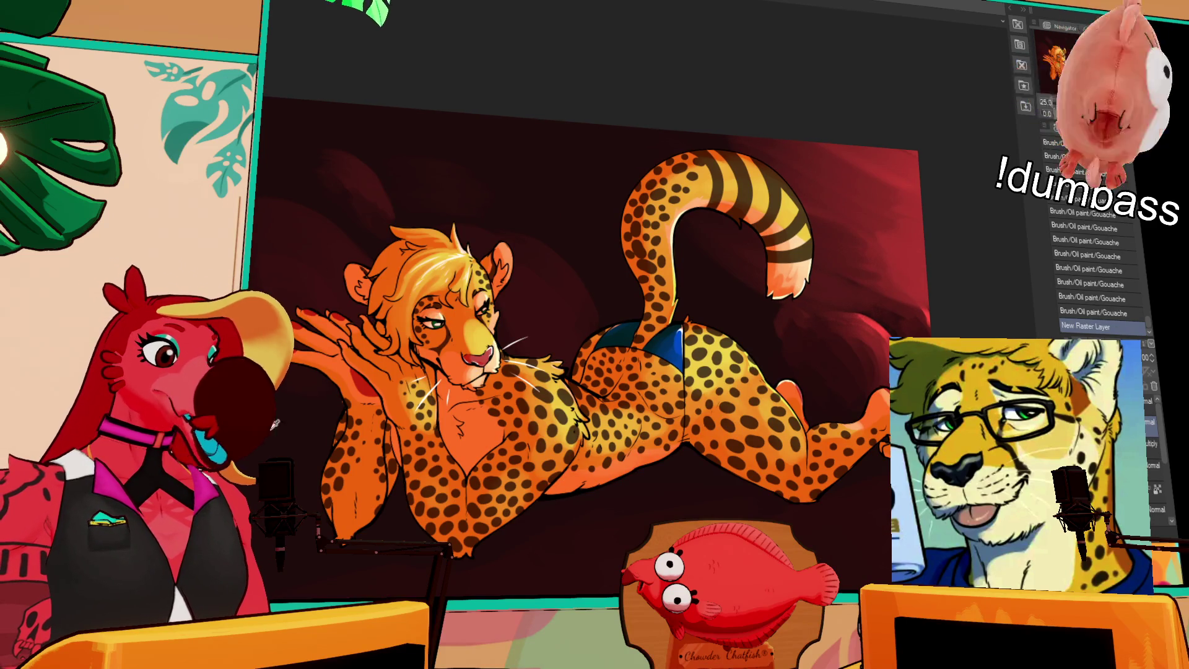
# Clip the new layer to the cheetah, gradient-shade her front half, and lower opacity to 33%.
pyautogui.moveTo(251, 533); pyautogui.dragTo(892, 381)
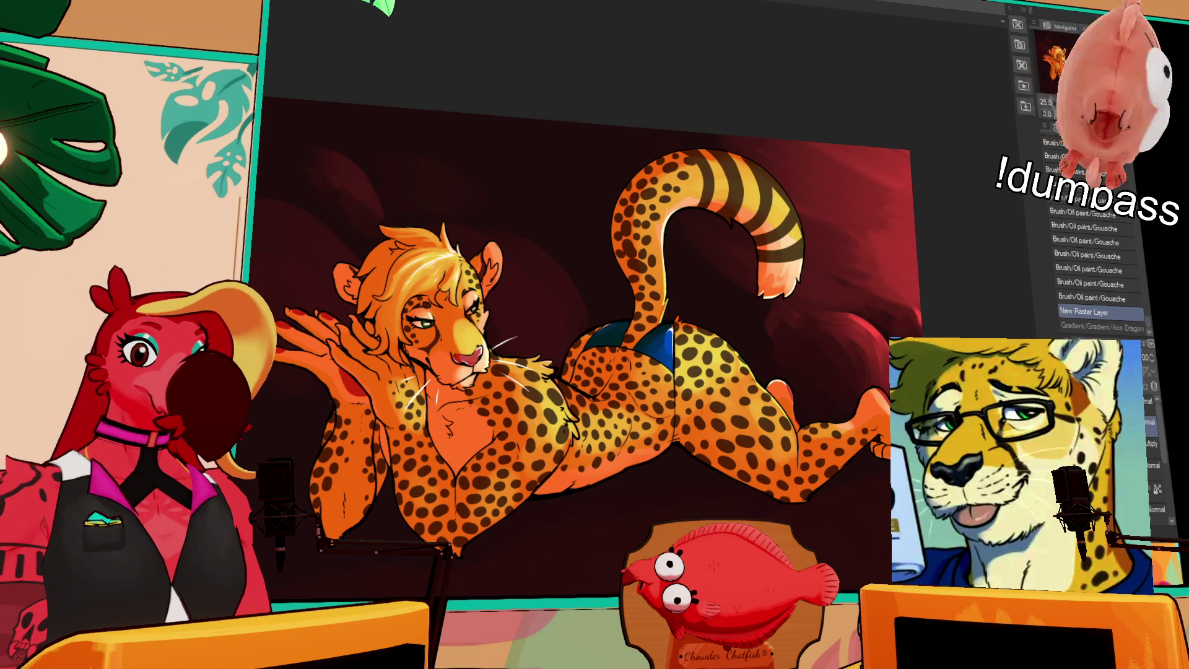
pyautogui.hotkey('ctrl', 'alt', 'g')
pyautogui.moveTo(371, 371)
pyautogui.mouseDown()
pyautogui.moveTo(619, 528)
pyautogui.moveTo(607, 414)
pyautogui.mouseUp()
pyautogui.hotkey('ctrl', 'z')
pyautogui.moveTo(252, 518); pyautogui.dragTo(898, 322)
pyautogui.moveTo(1115, 357); pyautogui.dragTo(1029, 358)
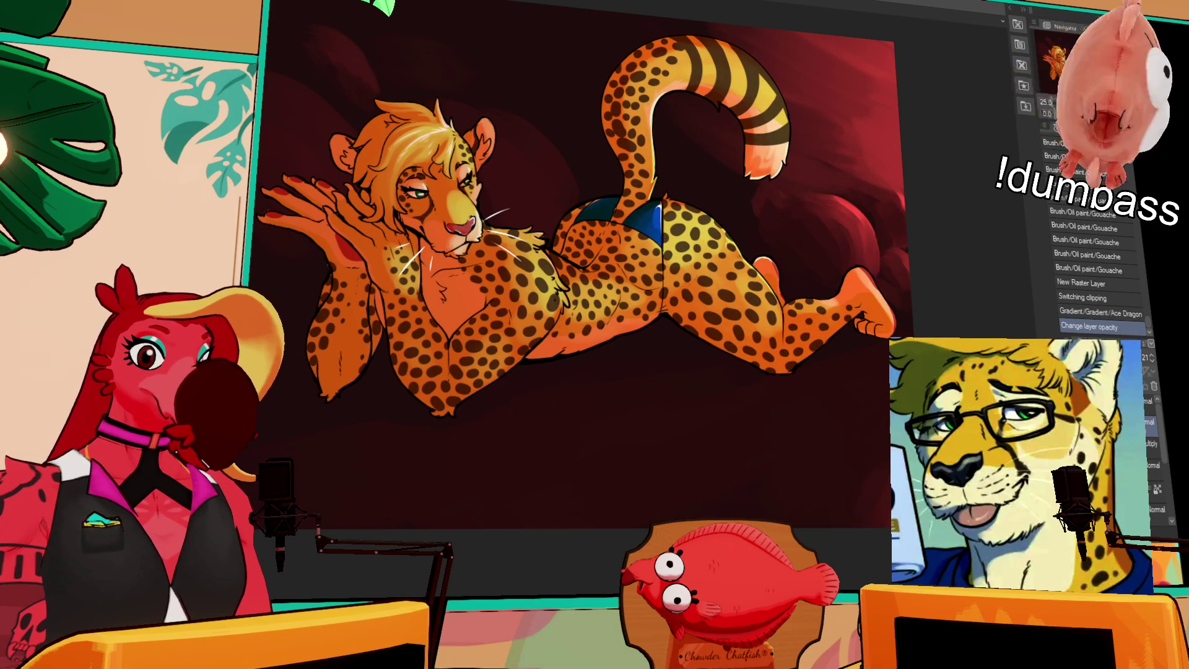
pyautogui.moveTo(558, 298); pyautogui.dragTo(595, 378)
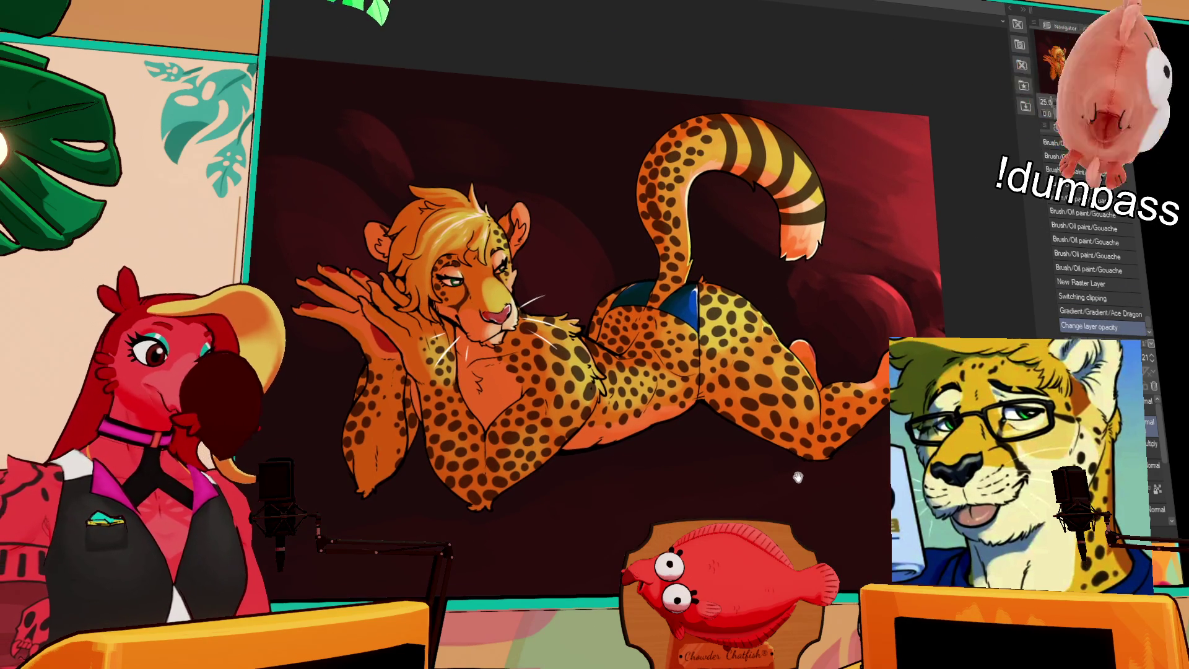
pyautogui.hotkey('ctrl', '-')
pyautogui.hotkey('ctrl', '-')
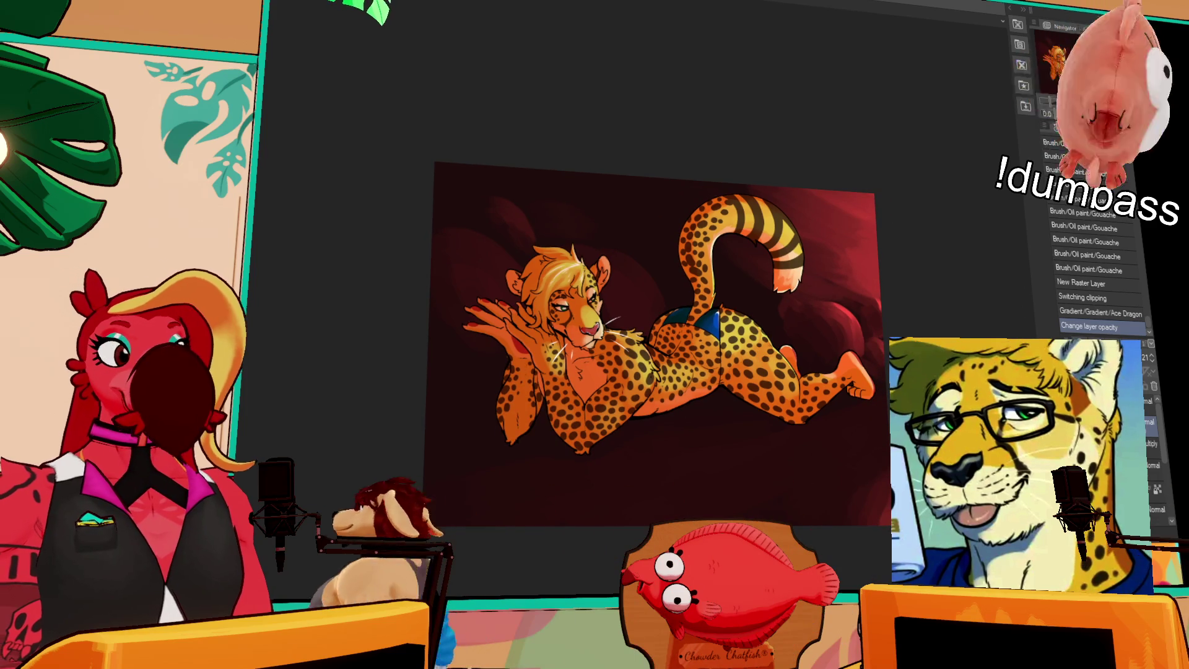
# Delete the faint gradient layer and undo a stray gradient.
pyautogui.press('Delete')
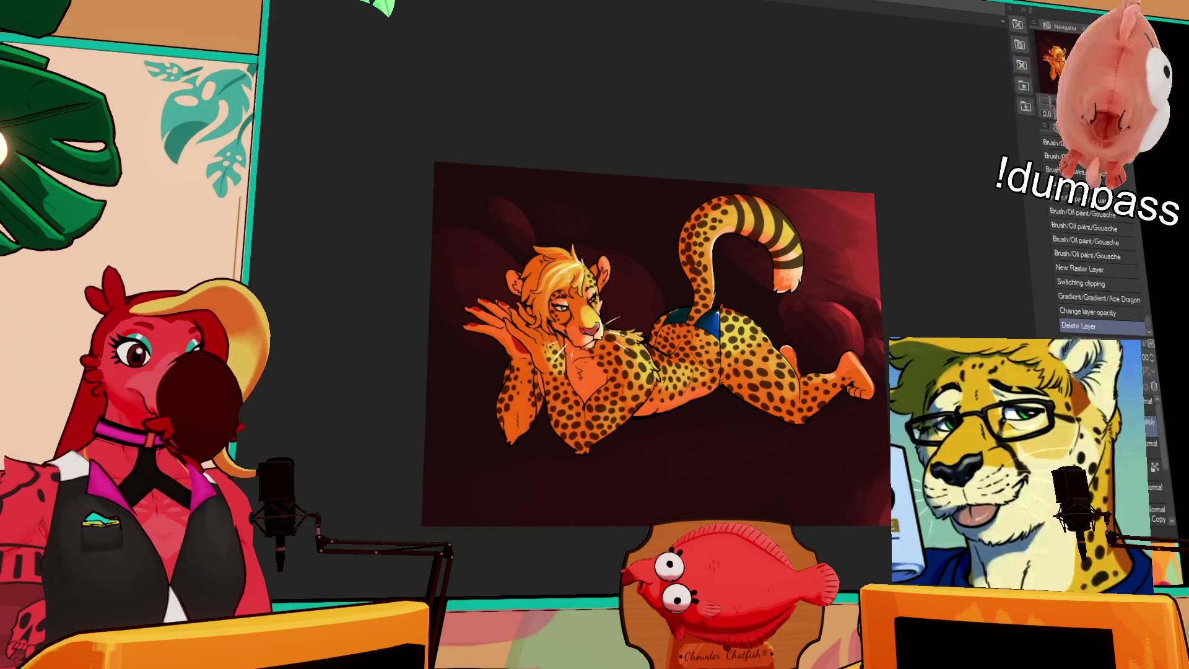
pyautogui.moveTo(872, 352); pyautogui.dragTo(858, 349)
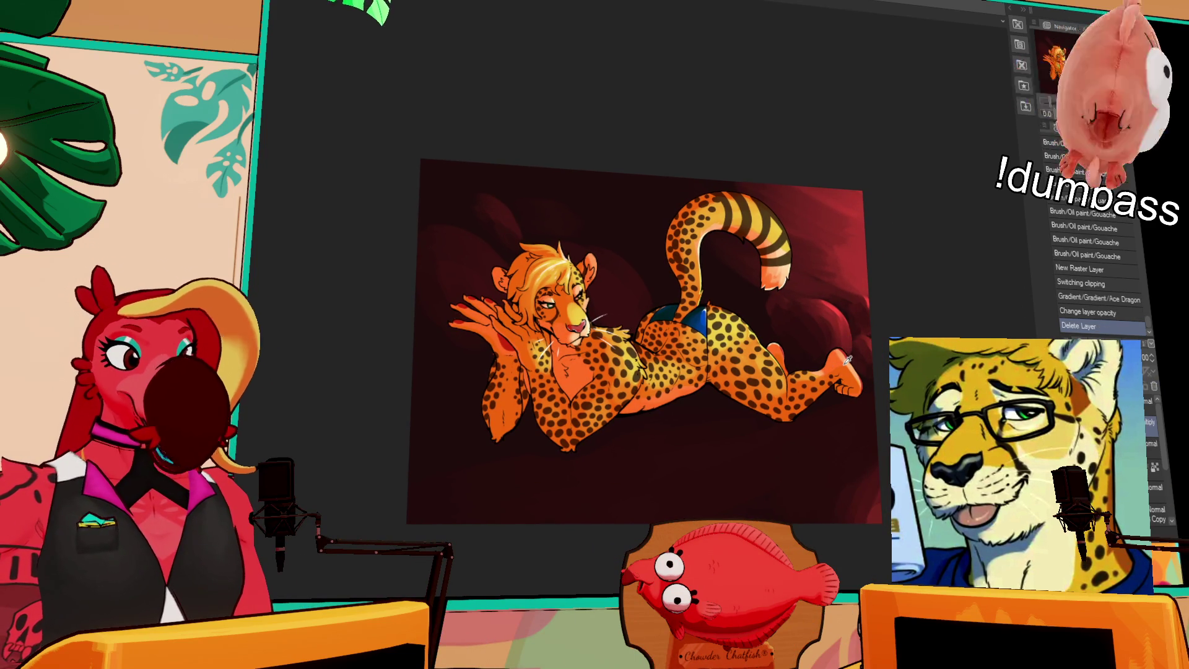
pyautogui.moveTo(297, 478)
pyautogui.mouseDown()
pyautogui.moveTo(875, 371)
pyautogui.moveTo(874, 282)
pyautogui.mouseUp()
pyautogui.hotkey('ctrl', 'z')
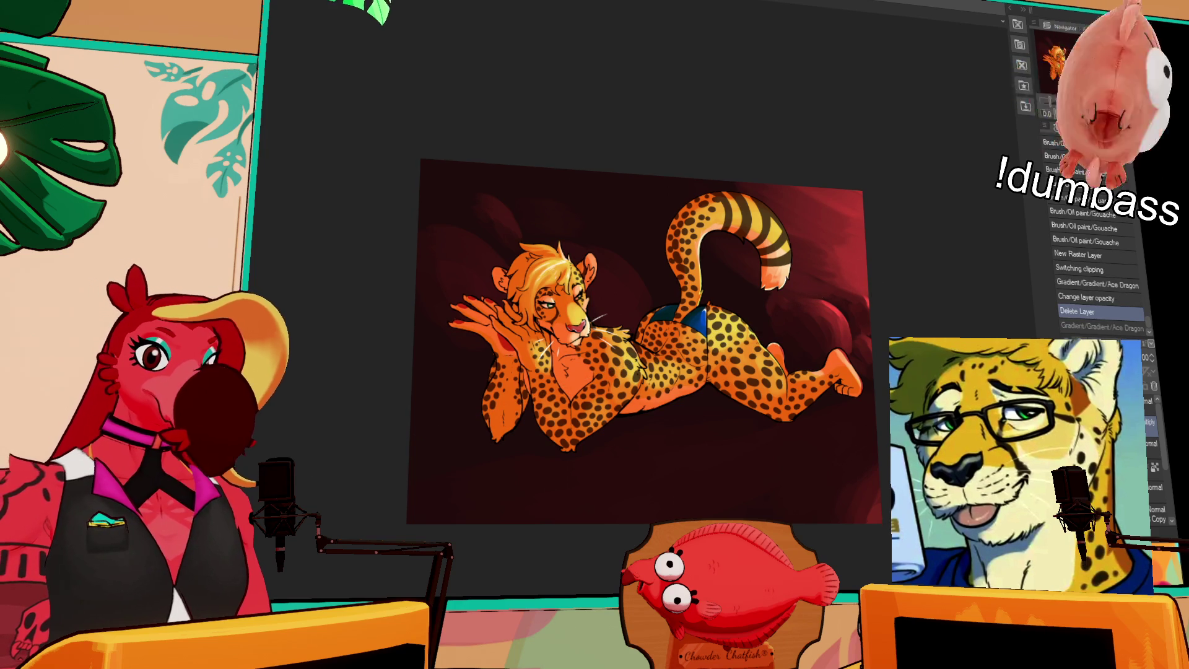
# Add a new clipped layer with a gradient across the cheetah, blending set to Multiply.
pyautogui.hotkey('ctrl', 'shift', 'n')
pyautogui.hotkey('ctrl', 'alt', 'g')
pyautogui.moveTo(298, 478)
pyautogui.mouseDown()
pyautogui.moveTo(865, 197)
pyautogui.moveTo(860, 216)
pyautogui.mouseUp()
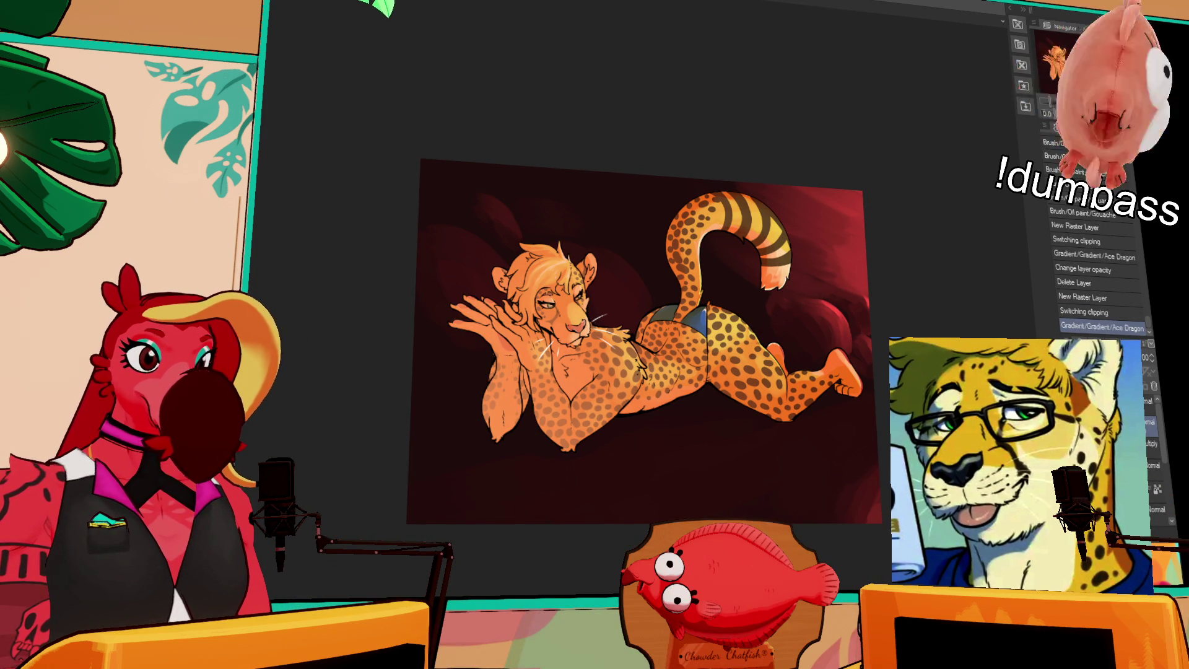
pyautogui.hotkey('shift', 'alt', 'o')
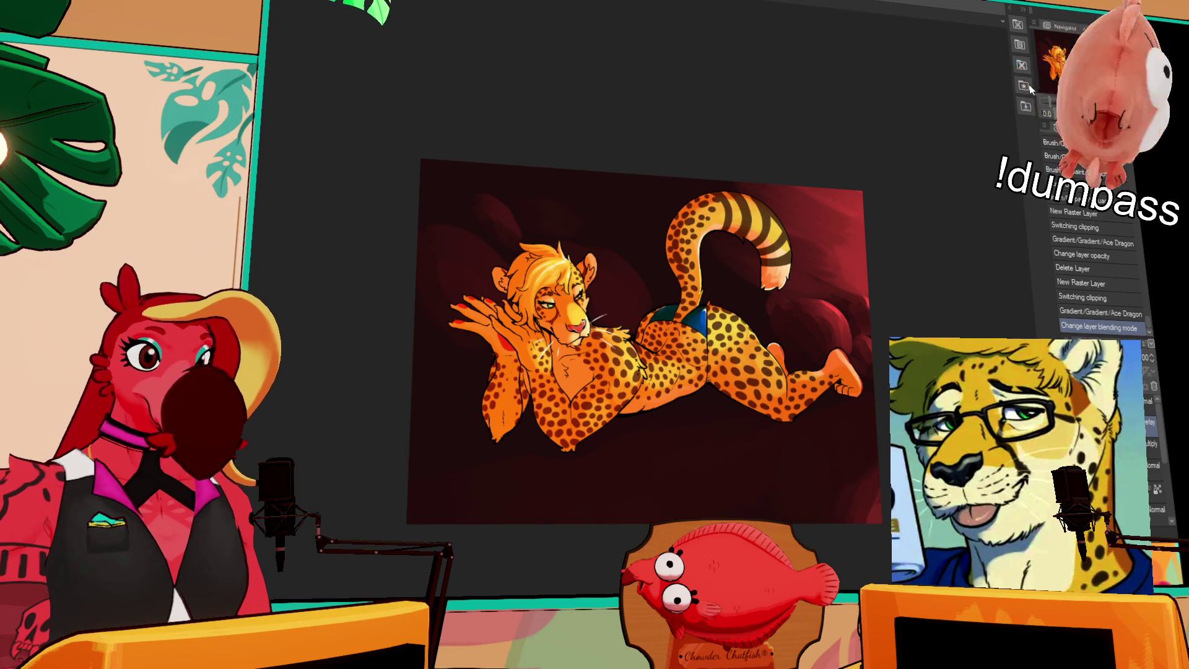
pyautogui.hotkey('shift', 'alt', 'm')
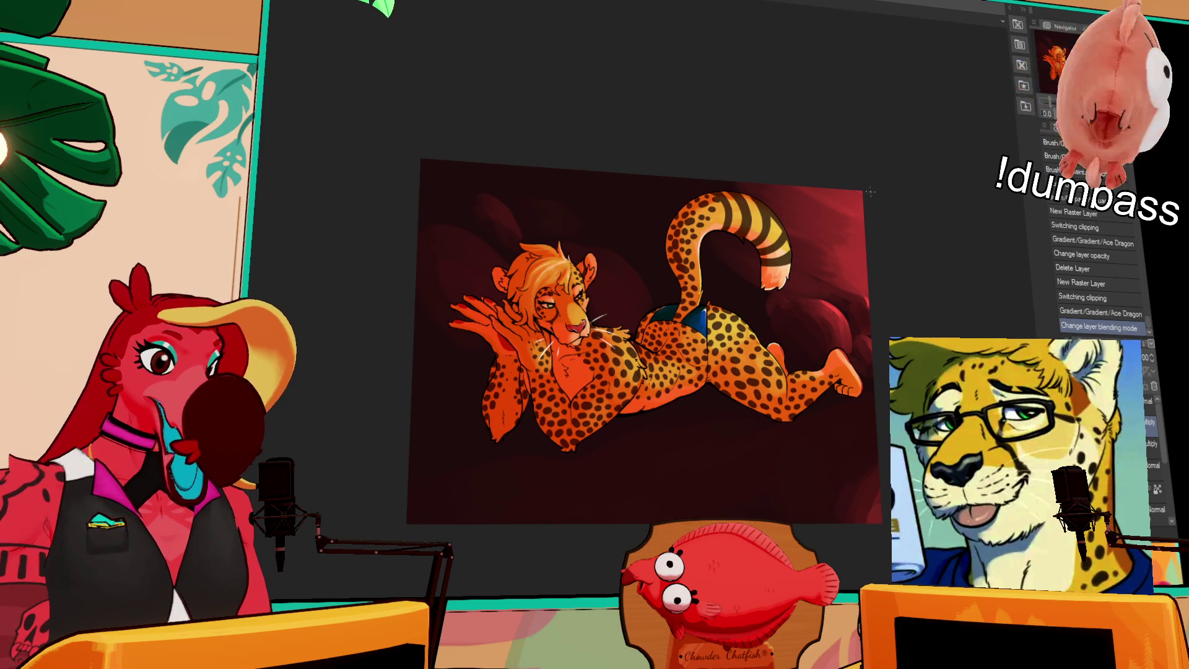
pyautogui.hotkey('ctrl', '+')
pyautogui.hotkey('ctrl', '+')
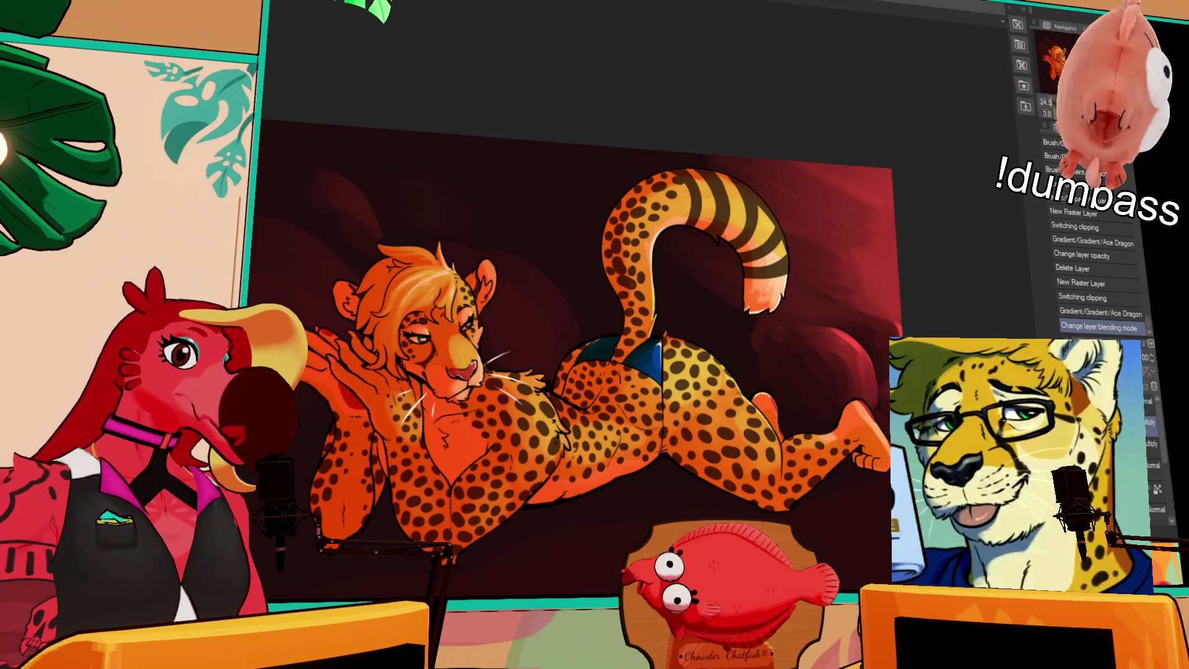
# Flatten all layers, then pull the canvas bottom edge up to crop it.
pyautogui.hotkey('ctrl', 'shift', 'e')
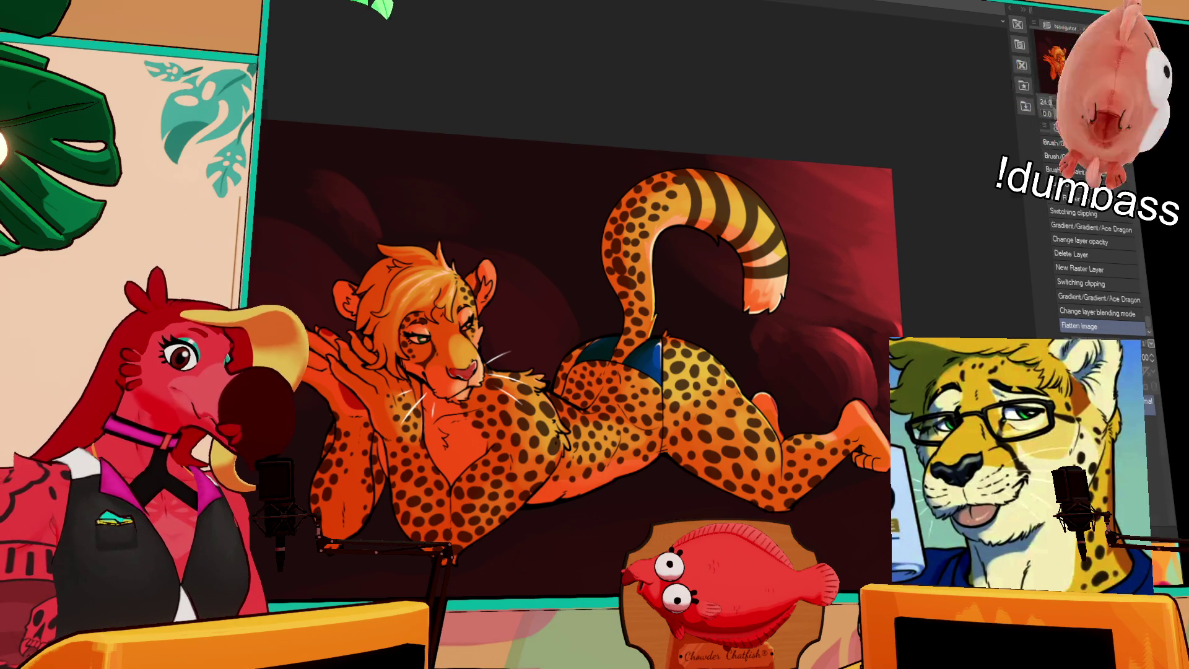
pyautogui.hotkey('ctrl', 't')
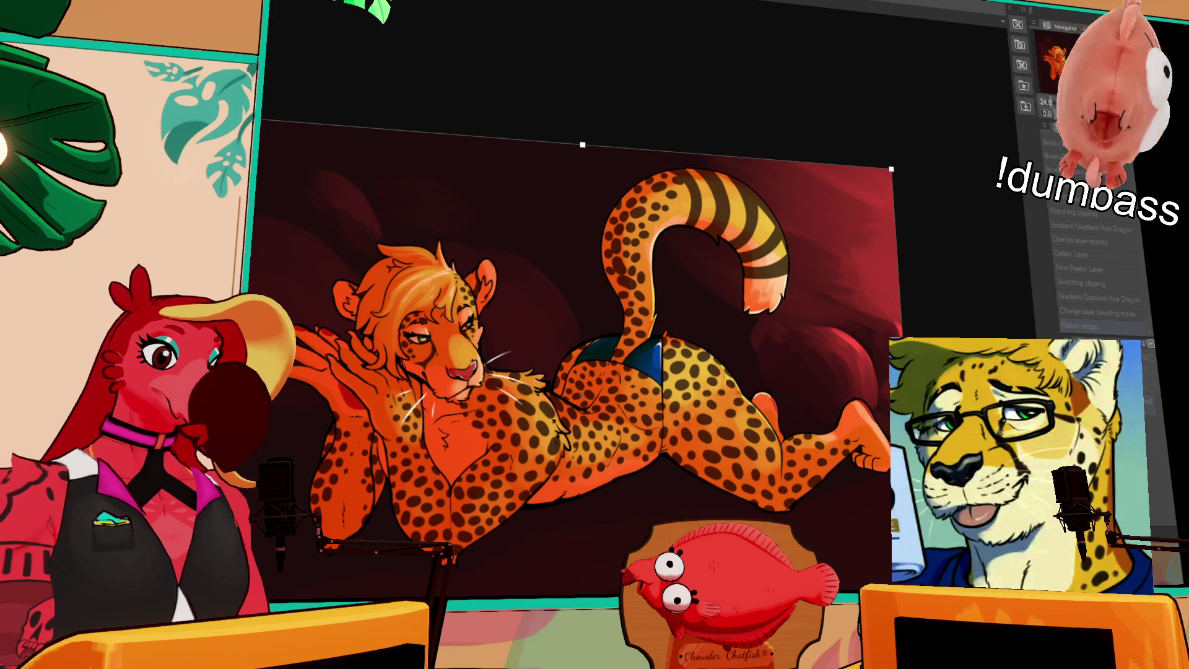
pyautogui.moveTo(583, 596)
pyautogui.mouseDown()
pyautogui.moveTo(580, 568)
pyautogui.moveTo(582, 580)
pyautogui.mouseUp()
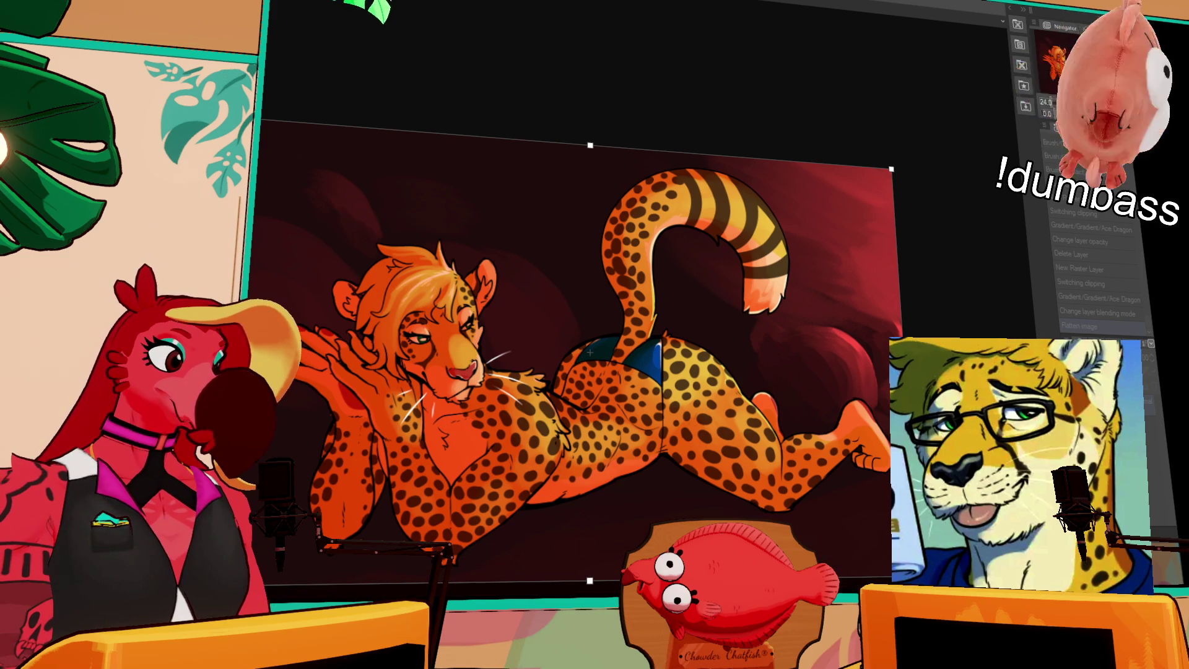
pyautogui.press('Return')
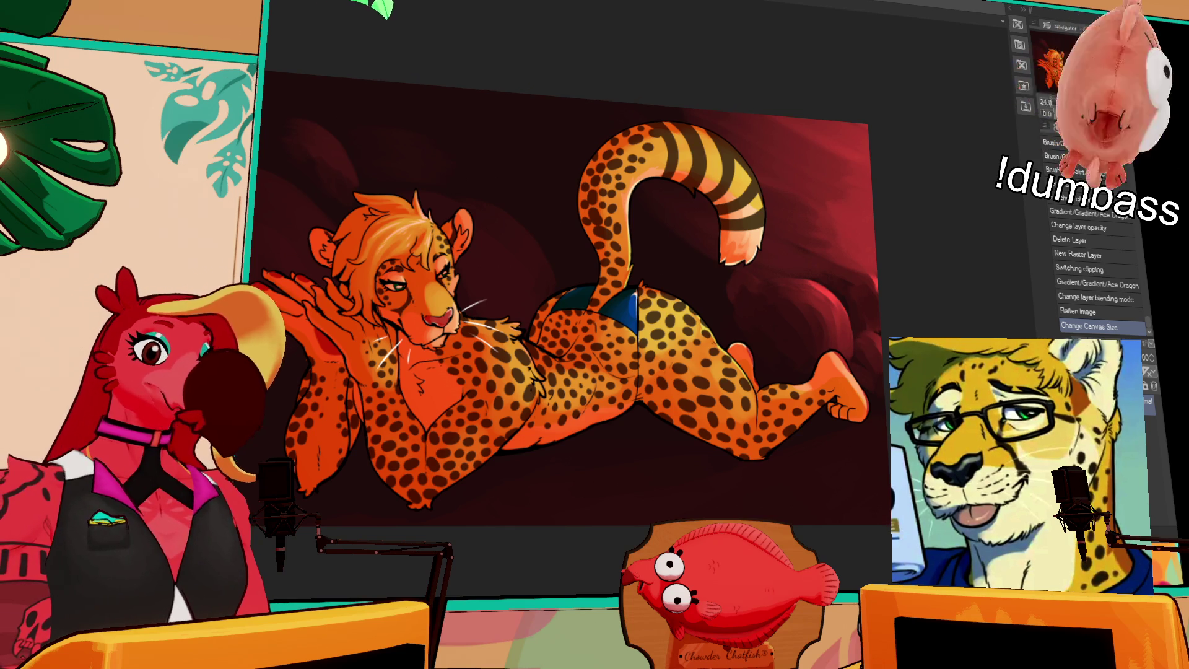
pyautogui.scroll(3, 613, 270)
pyautogui.scroll(-2, 612, 268)
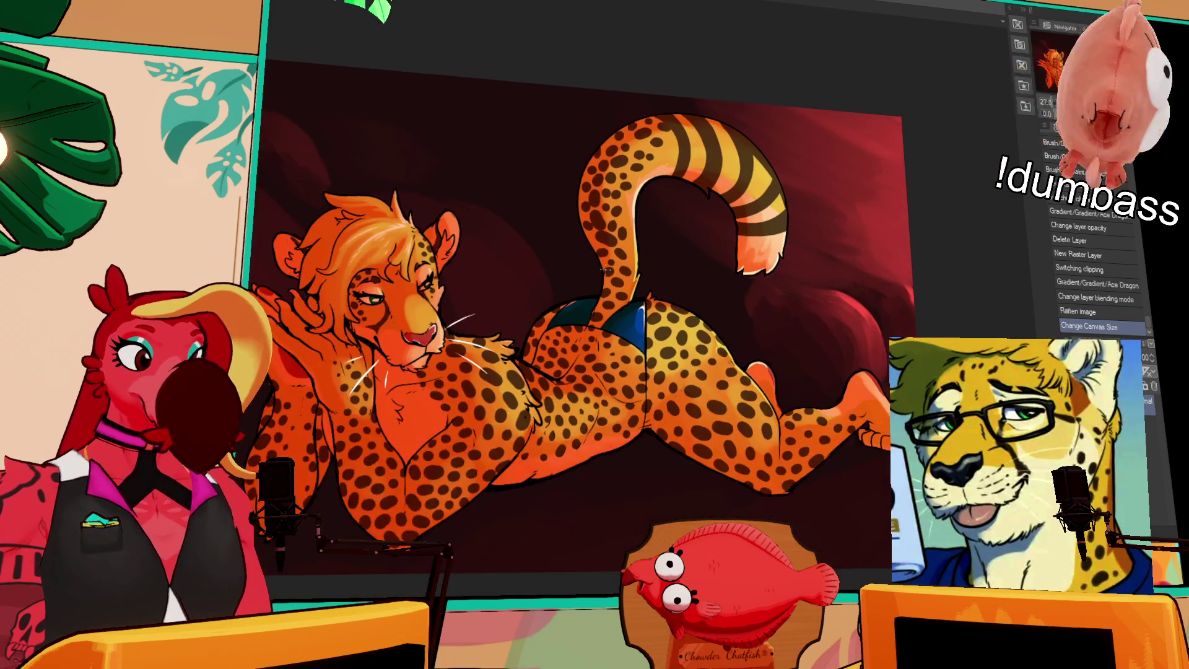
pyautogui.scroll(-2, 581, 259)
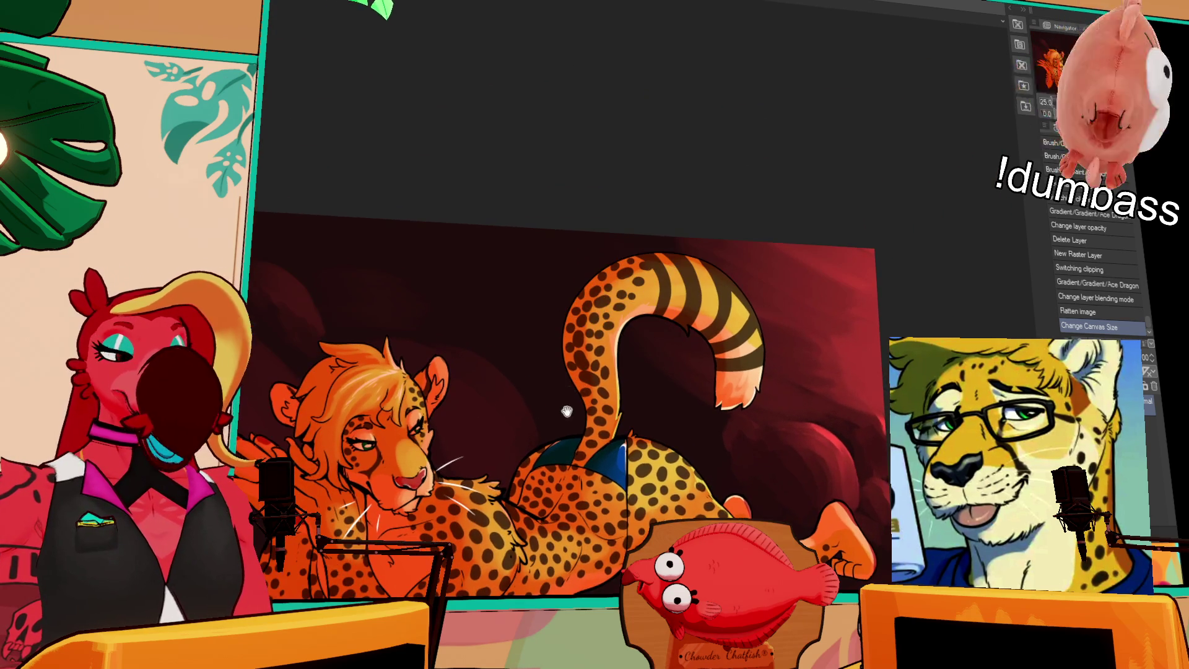
pyautogui.scroll(3, 588, 310)
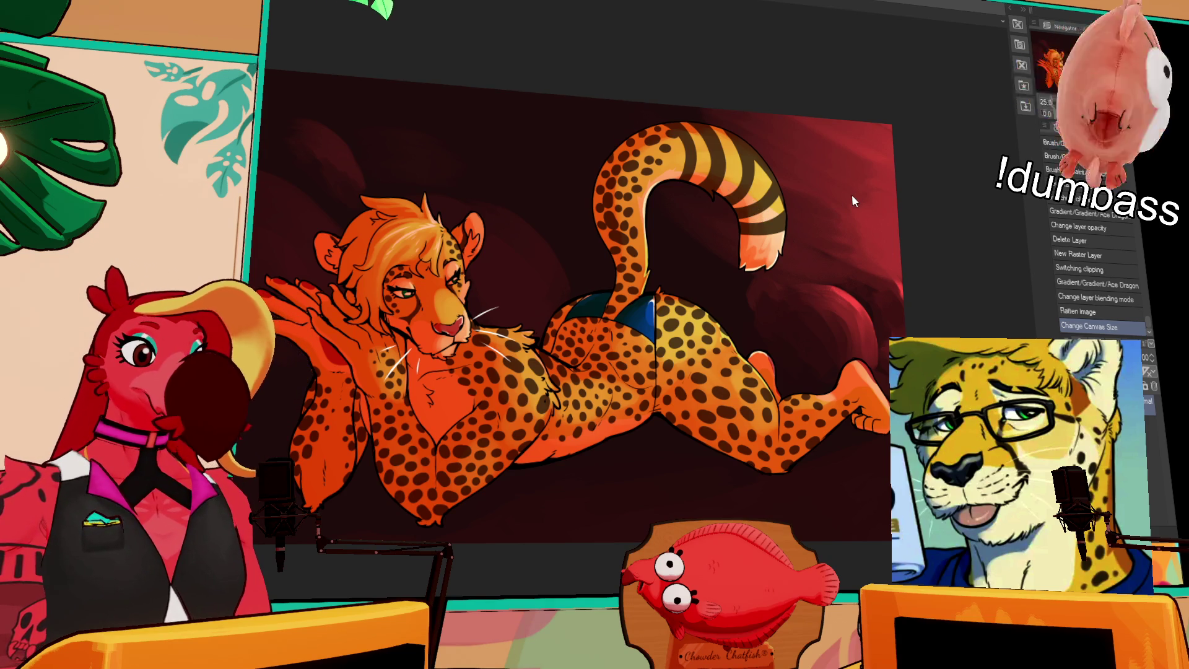
# Apply the reduced image resolution, then roll History back to the 'Change layer blending mode' step.
pyautogui.press('Return')
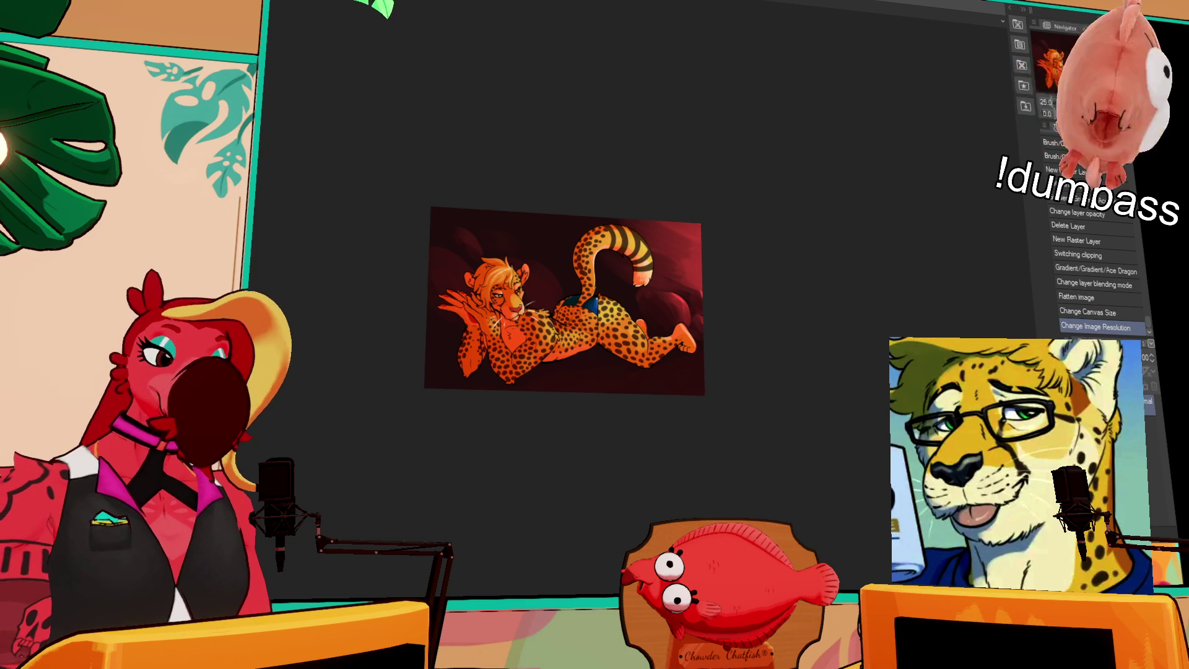
pyautogui.scroll(4, 733, 349)
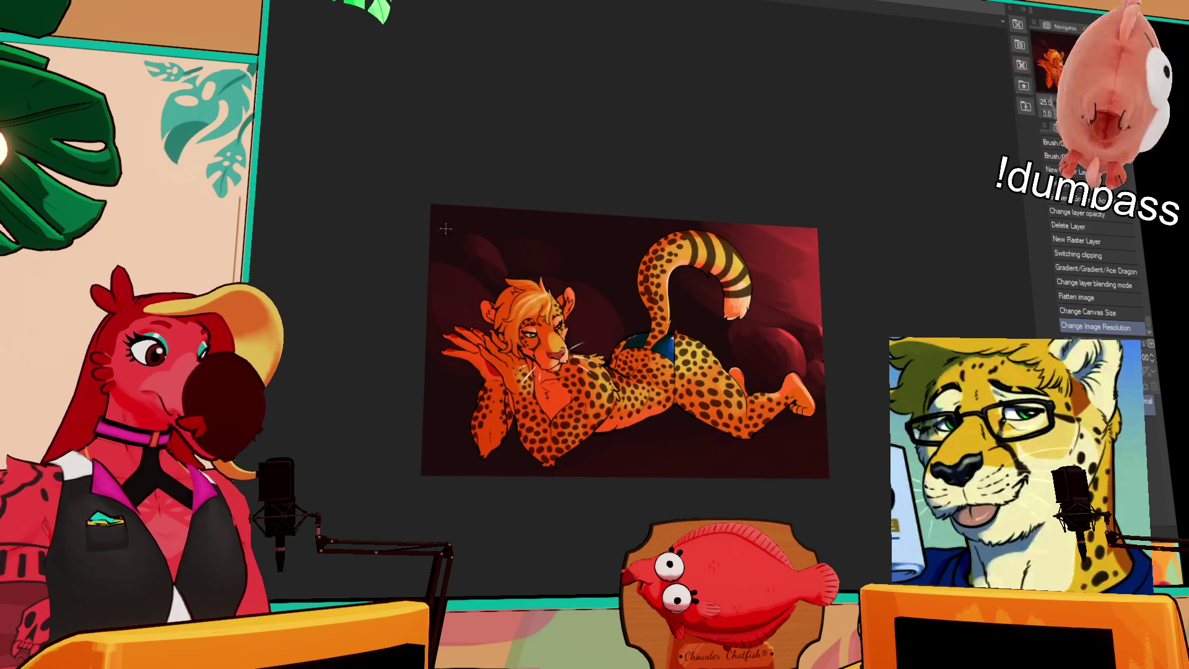
pyautogui.moveTo(733, 348); pyautogui.dragTo(711, 305)
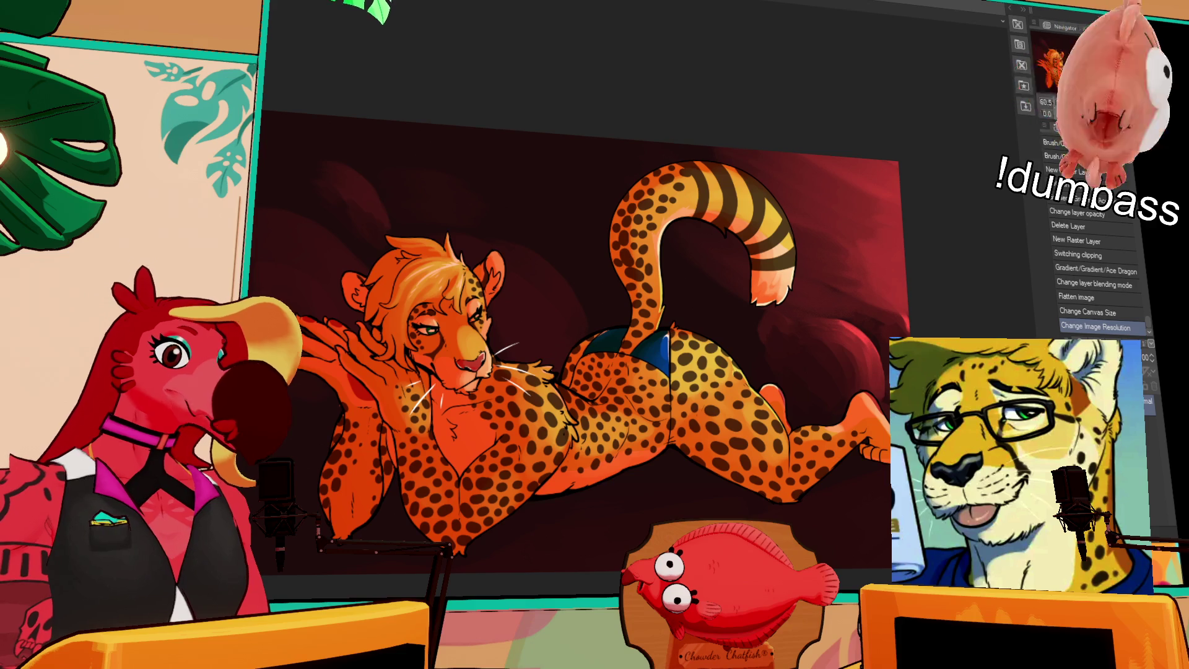
pyautogui.click(1087, 283)
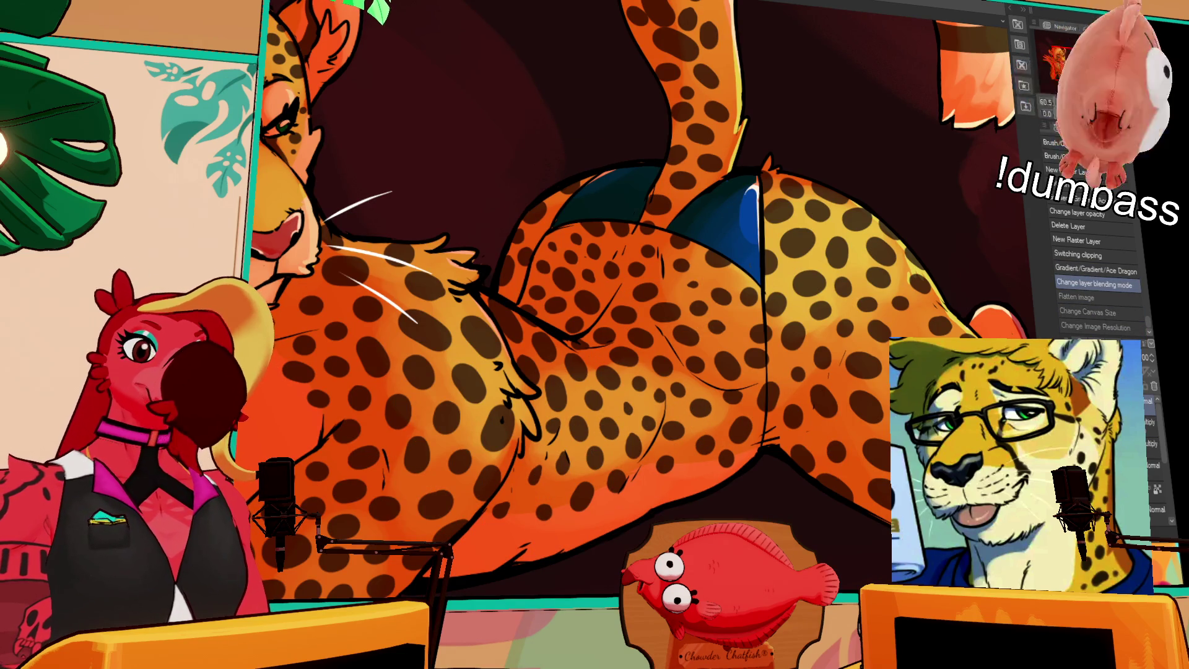
# Create a layer folder and drag a layer lower in the stack, then view the whole tail.
pyautogui.hotkey('ctrl', 'g')
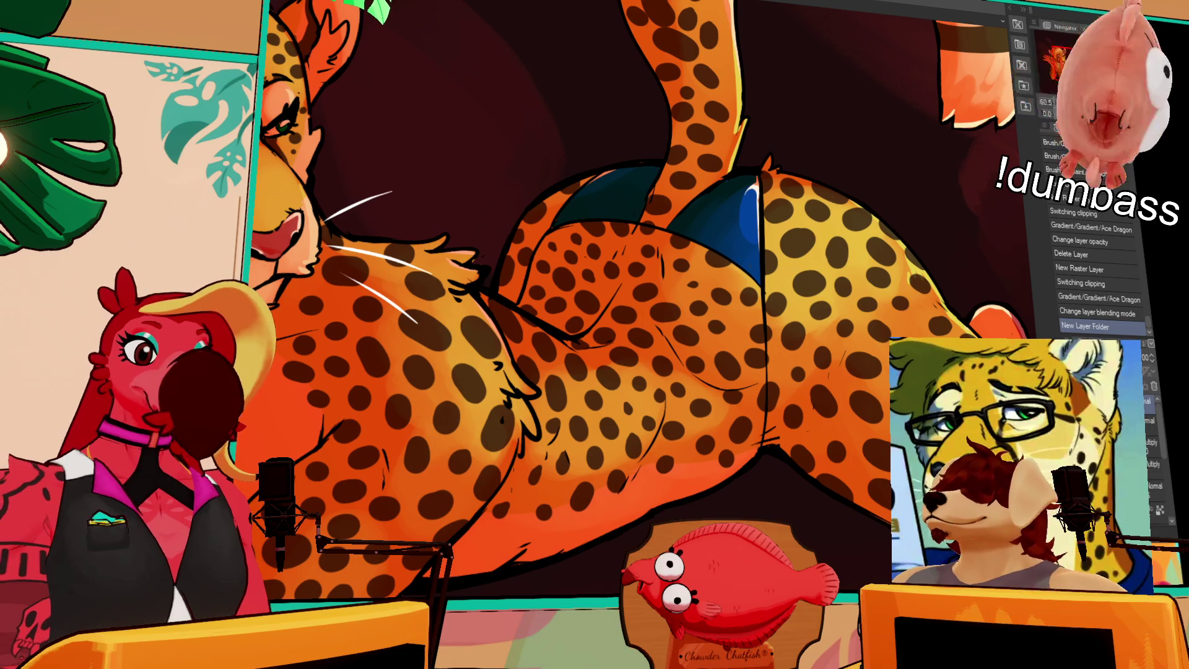
pyautogui.scroll(-2, 1153, 447)
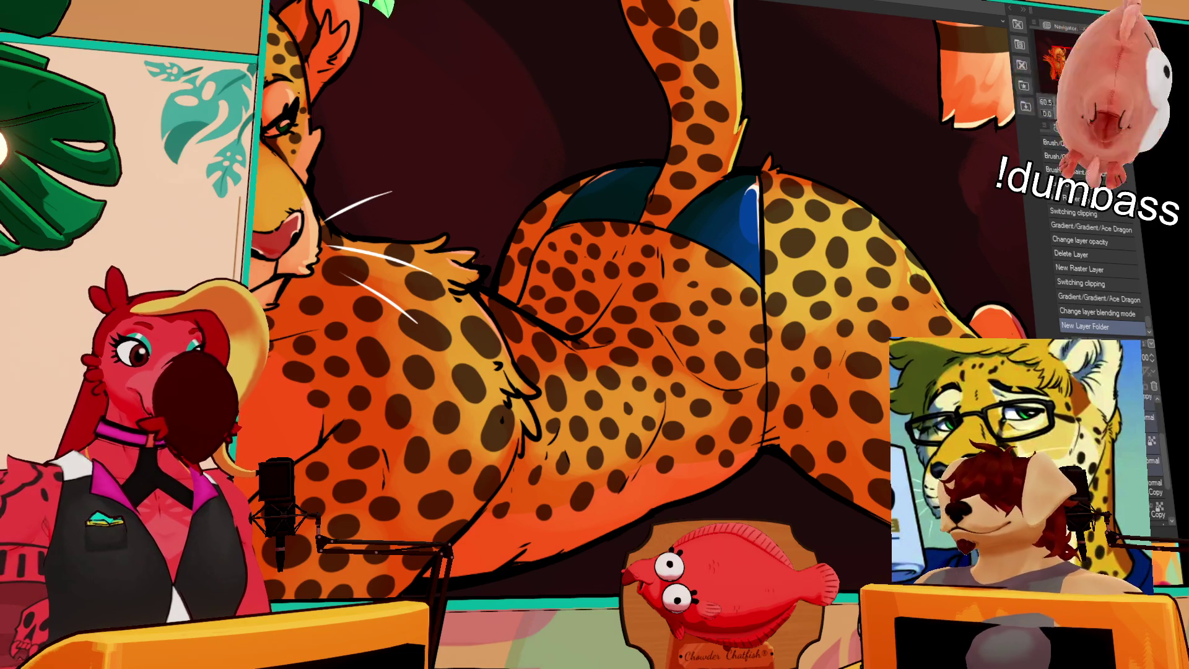
pyautogui.moveTo(1156, 433); pyautogui.dragTo(1155, 484)
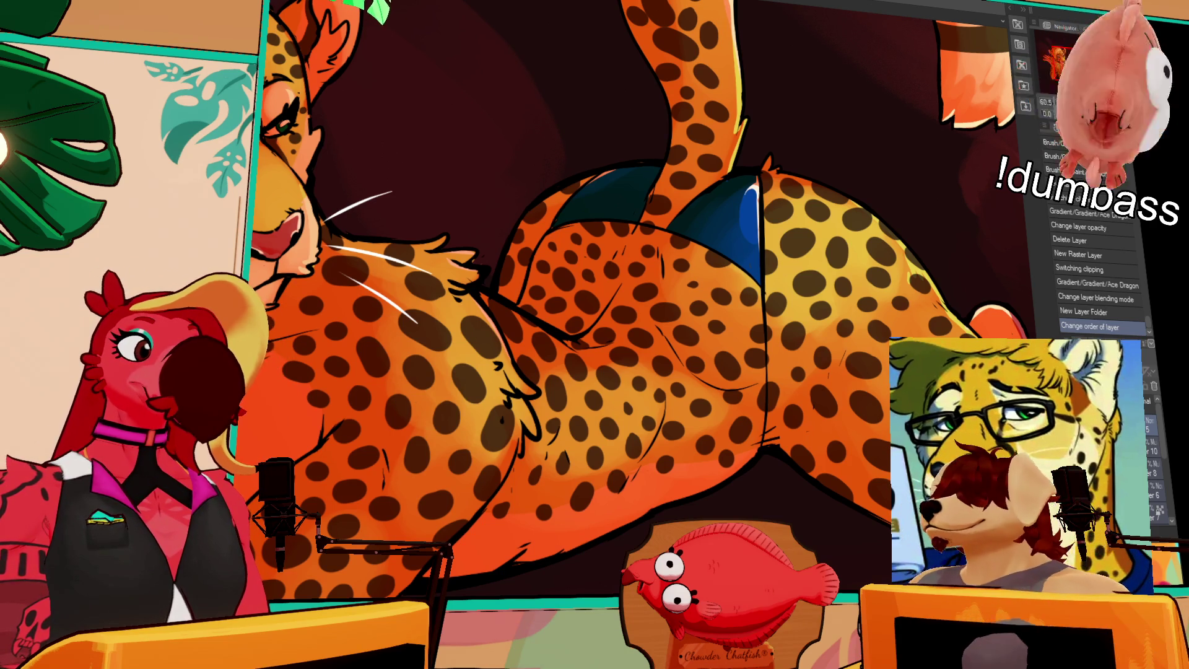
pyautogui.scroll(-3, 719, 46)
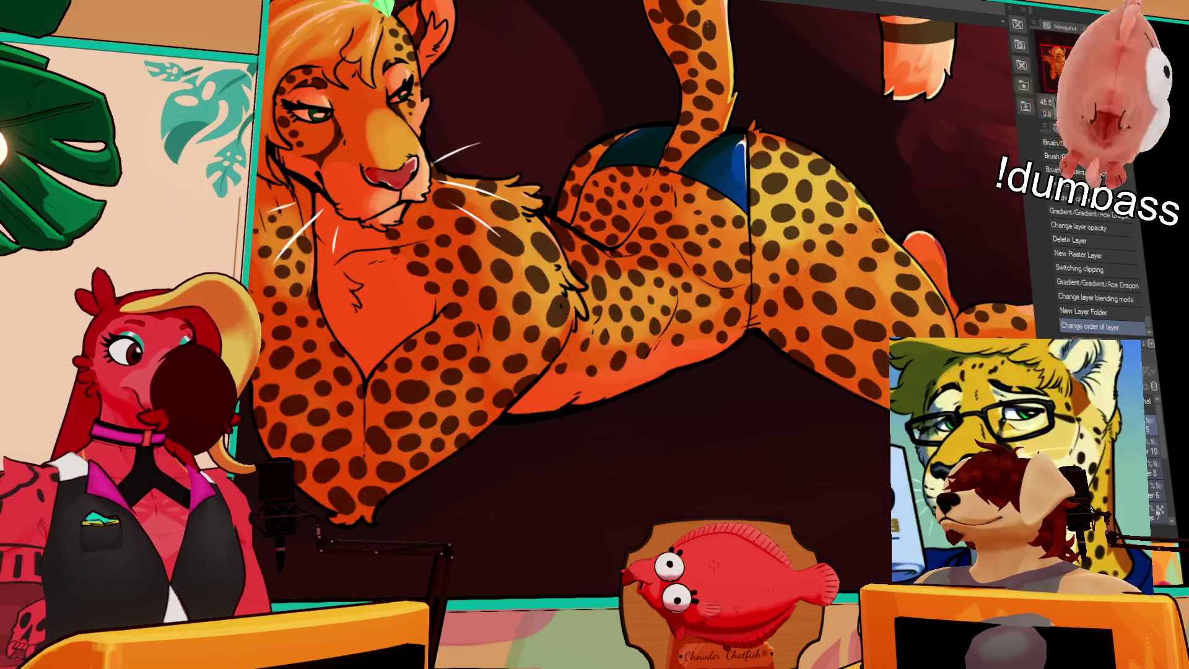
pyautogui.moveTo(719, 46); pyautogui.dragTo(740, 157)
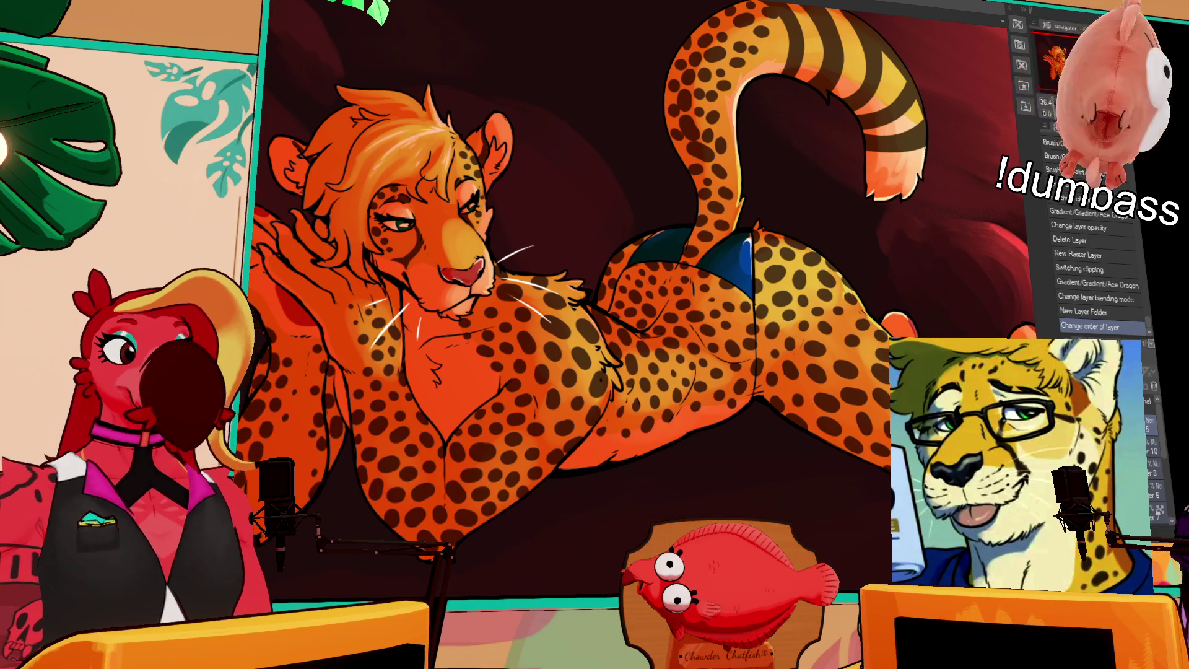
# Letter a red signature beneath the cheetah's legs, flatten the image and fit it to the window.
pyautogui.scroll(4, 777, 285)
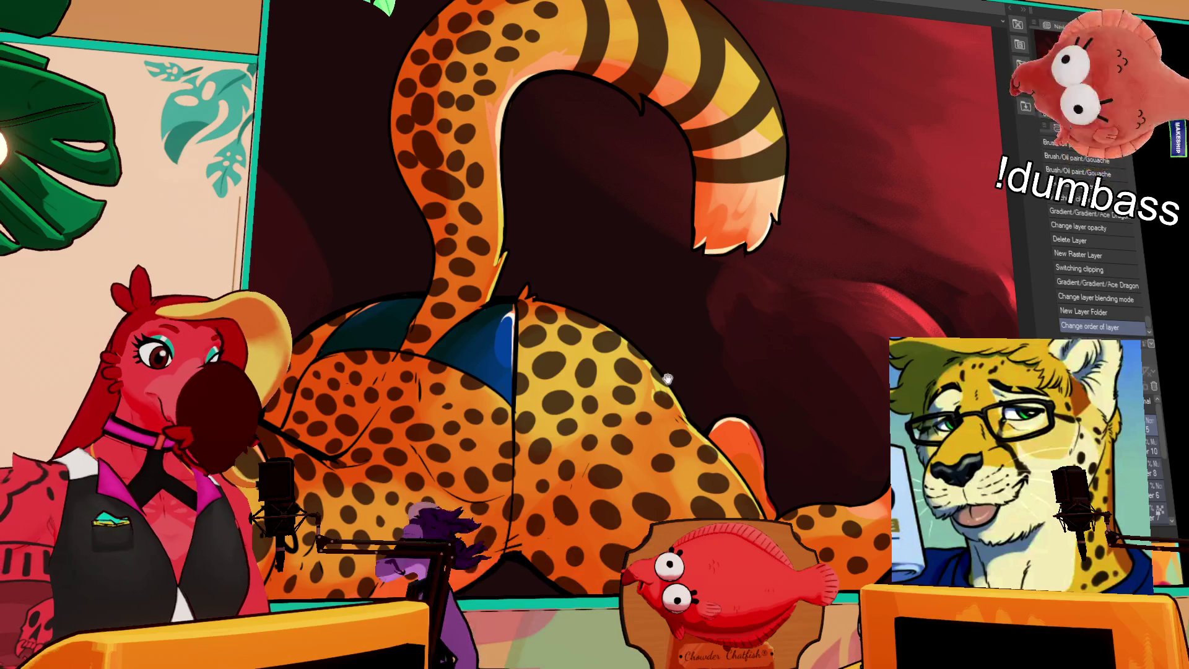
pyautogui.moveTo(776, 285)
pyautogui.mouseDown()
pyautogui.moveTo(962, 25)
pyautogui.moveTo(942, 17)
pyautogui.mouseUp()
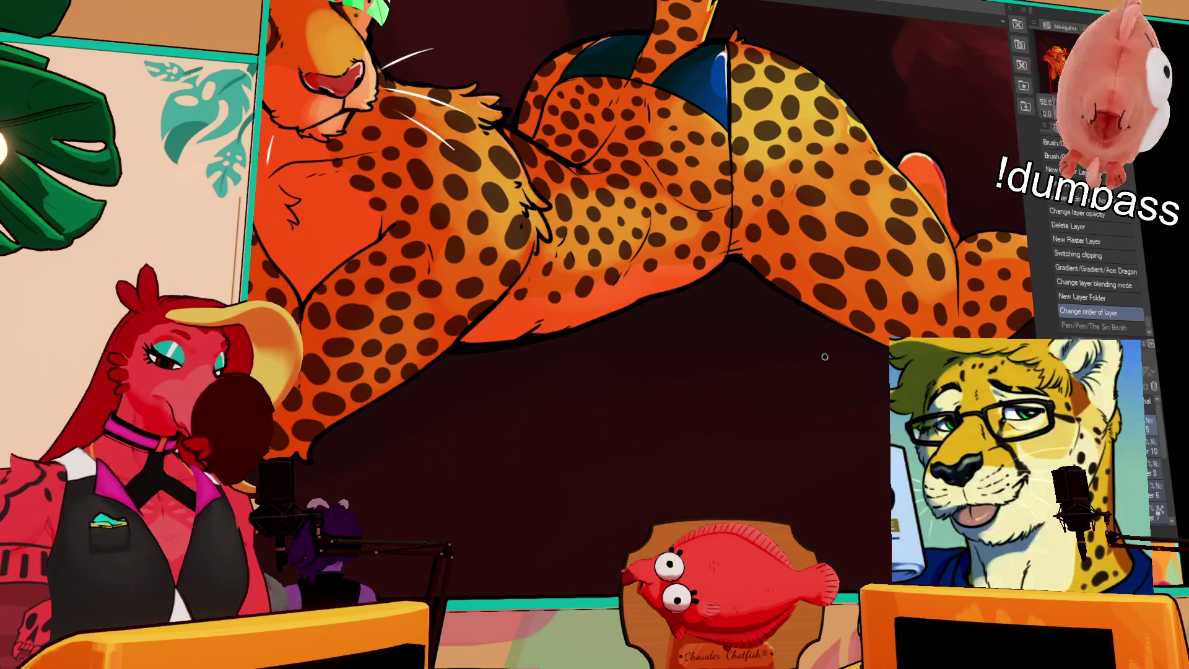
pyautogui.moveTo(834, 346)
pyautogui.mouseDown()
pyautogui.moveTo(636, 532)
pyautogui.moveTo(601, 528)
pyautogui.moveTo(671, 411)
pyautogui.mouseUp()
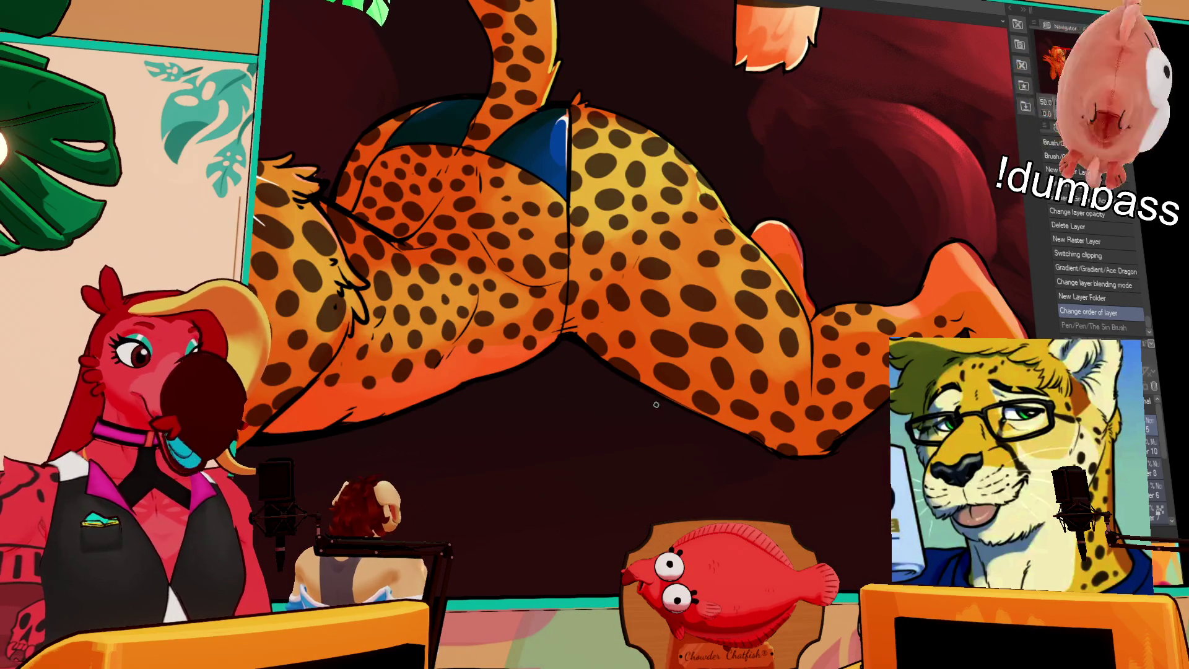
pyautogui.moveTo(663, 406); pyautogui.dragTo(719, 451)
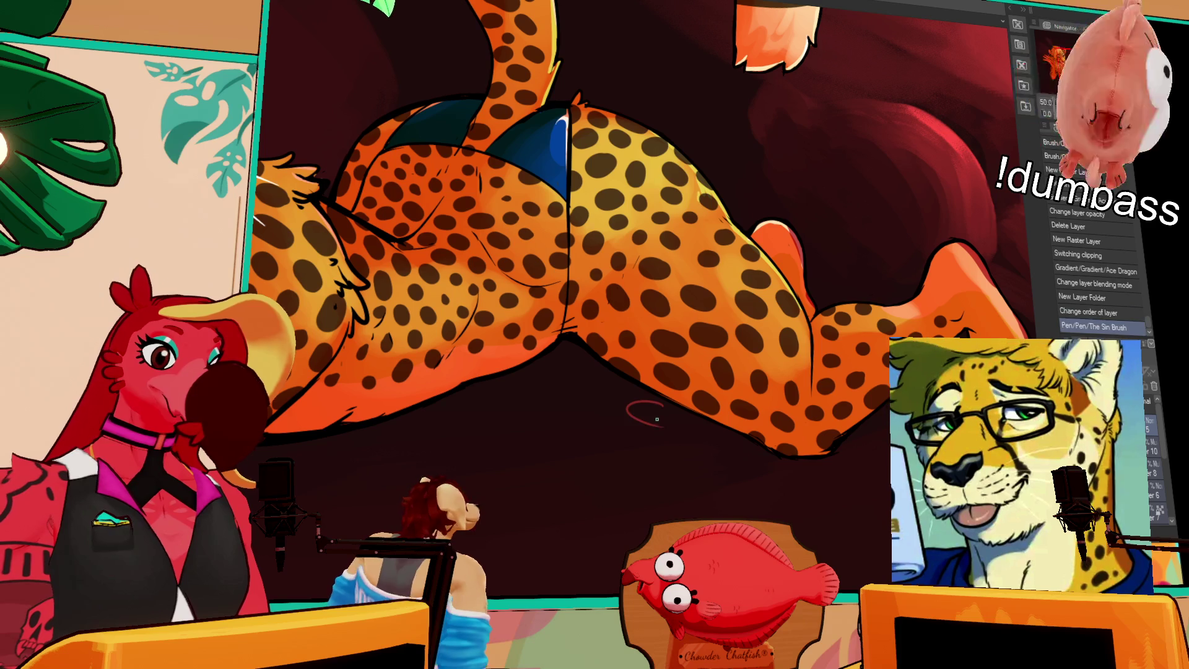
pyautogui.moveTo(661, 417)
pyautogui.mouseDown()
pyautogui.moveTo(655, 435)
pyautogui.moveTo(672, 455)
pyautogui.moveTo(682, 426)
pyautogui.moveTo(681, 455)
pyautogui.mouseUp()
pyautogui.moveTo(662, 411)
pyautogui.mouseDown()
pyautogui.moveTo(644, 413)
pyautogui.moveTo(650, 406)
pyautogui.mouseUp()
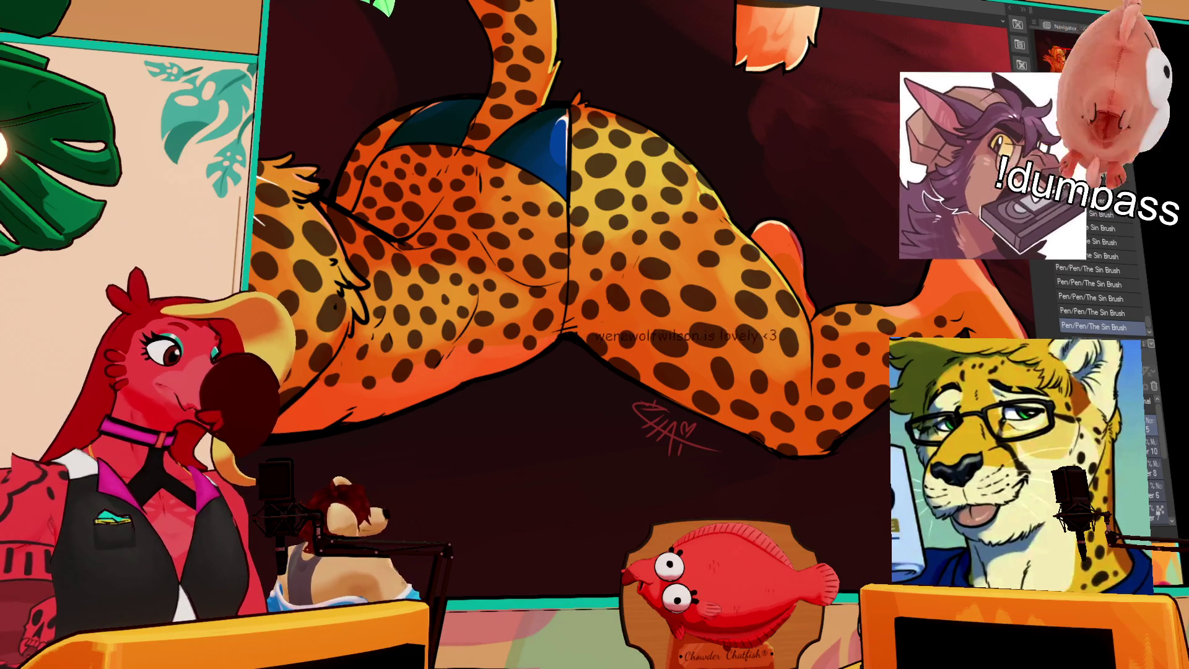
pyautogui.hotkey('ctrl', 'shift', 'e')
pyautogui.hotkey('ctrl', '0')
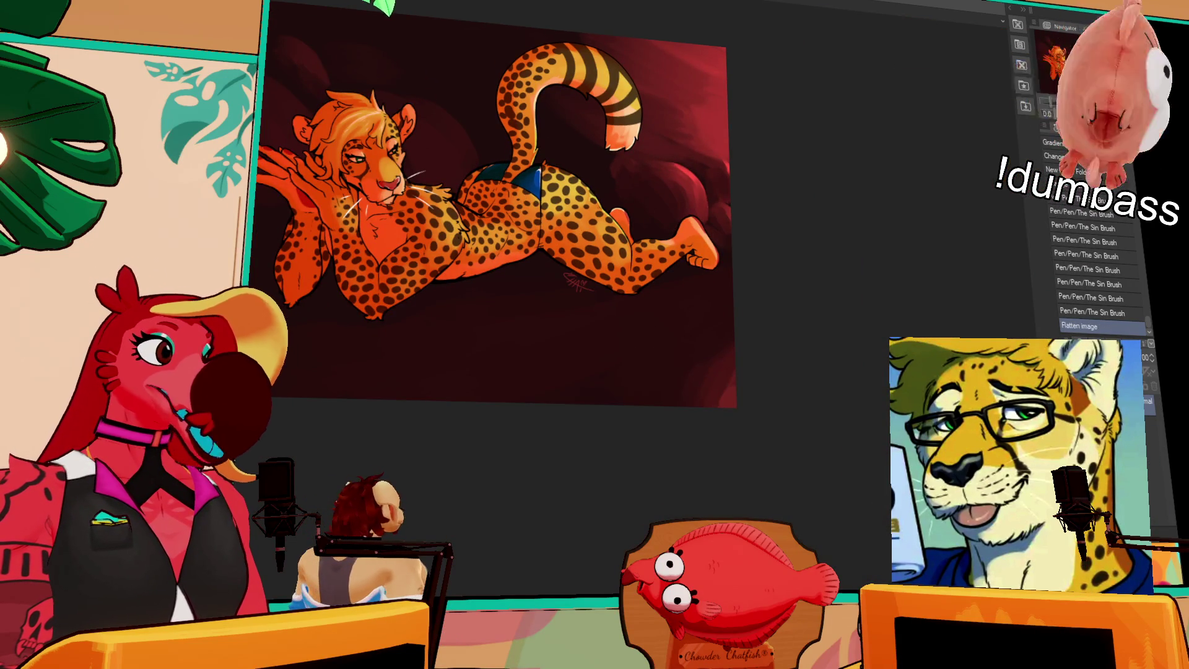
# Crop the illustration to a rectangular selection and shrink it to a smaller resolution.
pyautogui.hotkey('ctrl', 't')
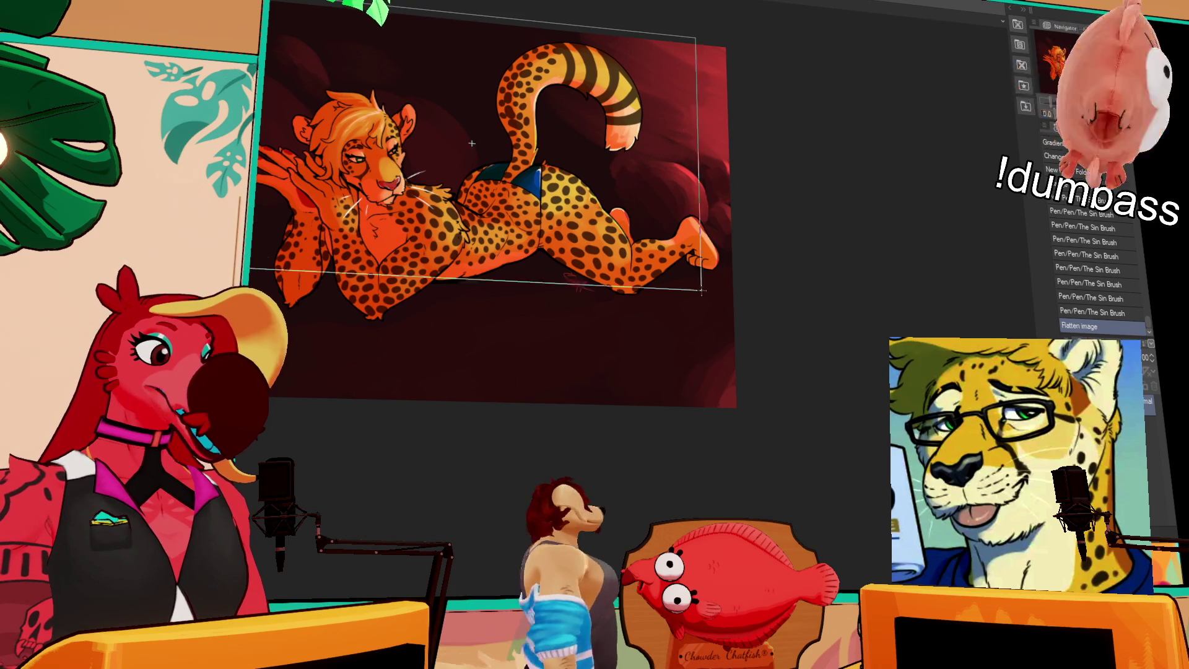
pyautogui.moveTo(733, 353); pyautogui.dragTo(725, 354)
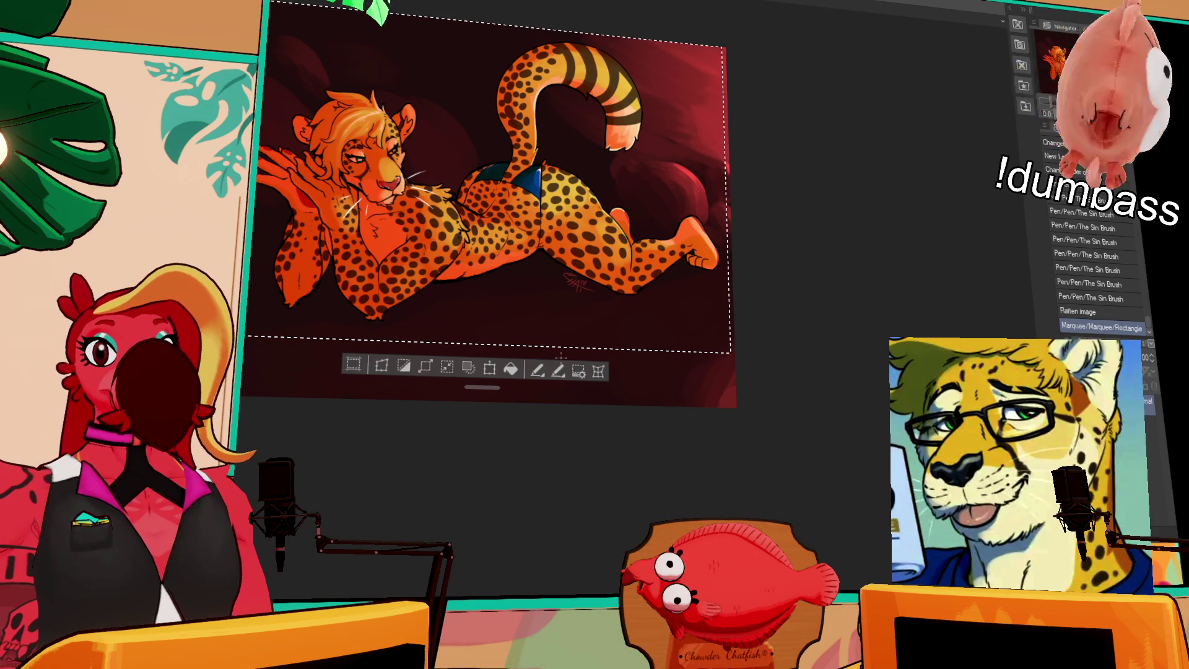
pyautogui.click(382, 365)
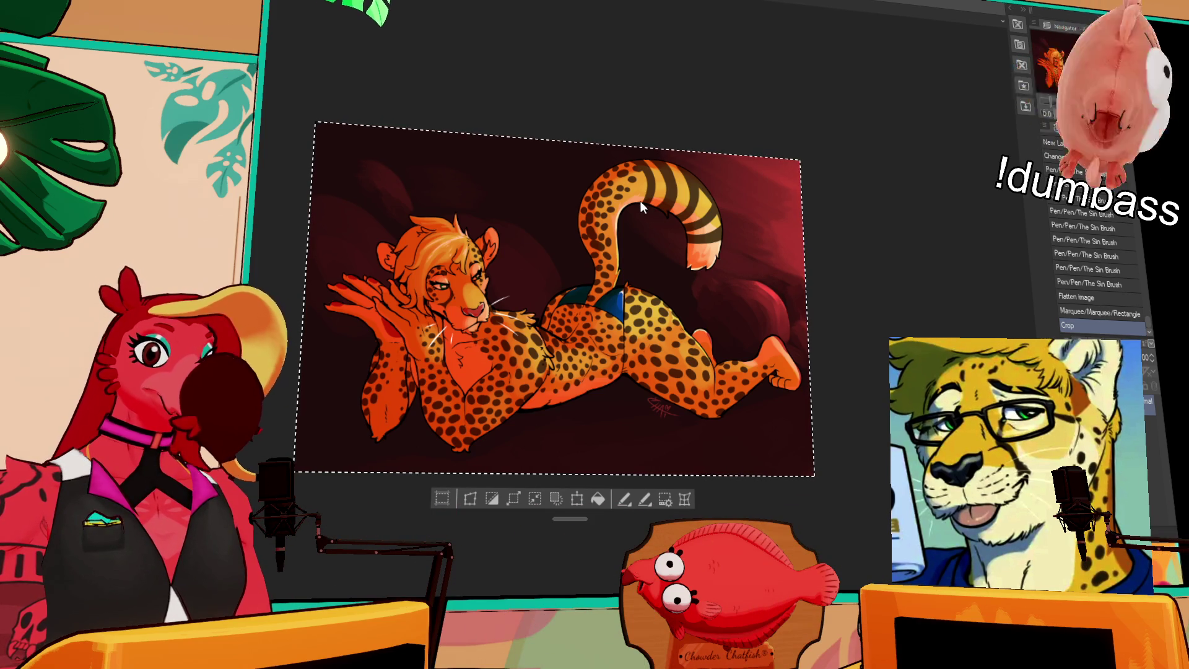
pyautogui.press('Return')
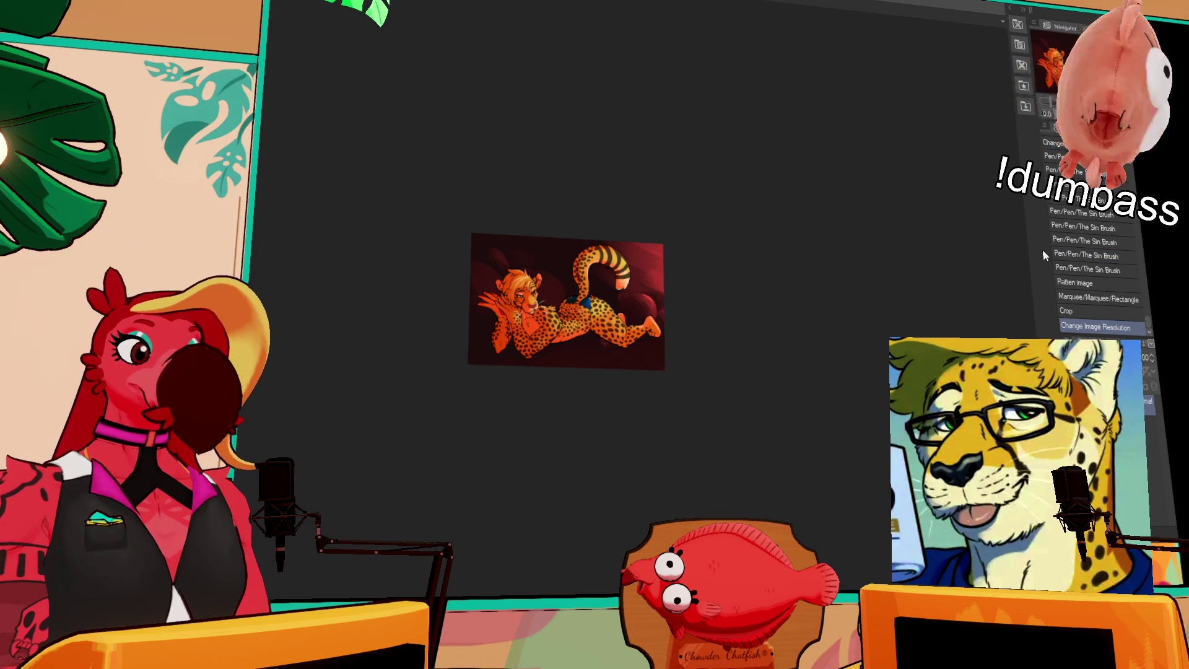
# Revert to the last pen stroke in History, undoing the crop and resize.
pyautogui.click(1088, 270)
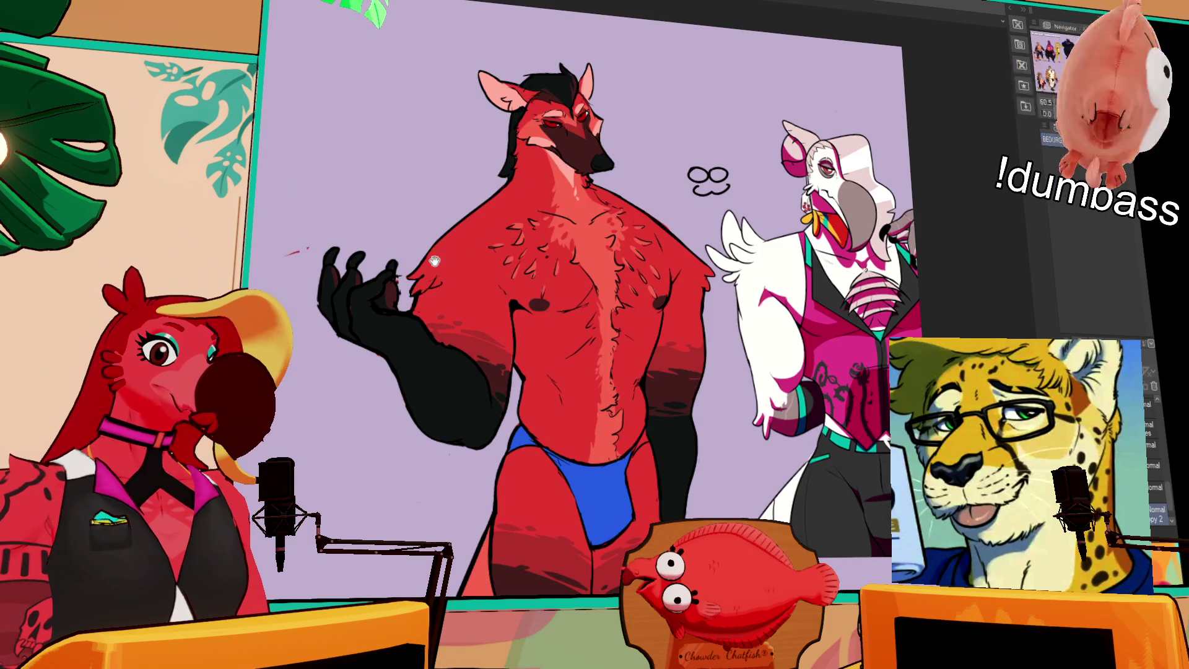
# Hide the snow leopard, Ash, Des, August, Jaz and Rochelle character layers.
pyautogui.scroll(-3, 763, 293)
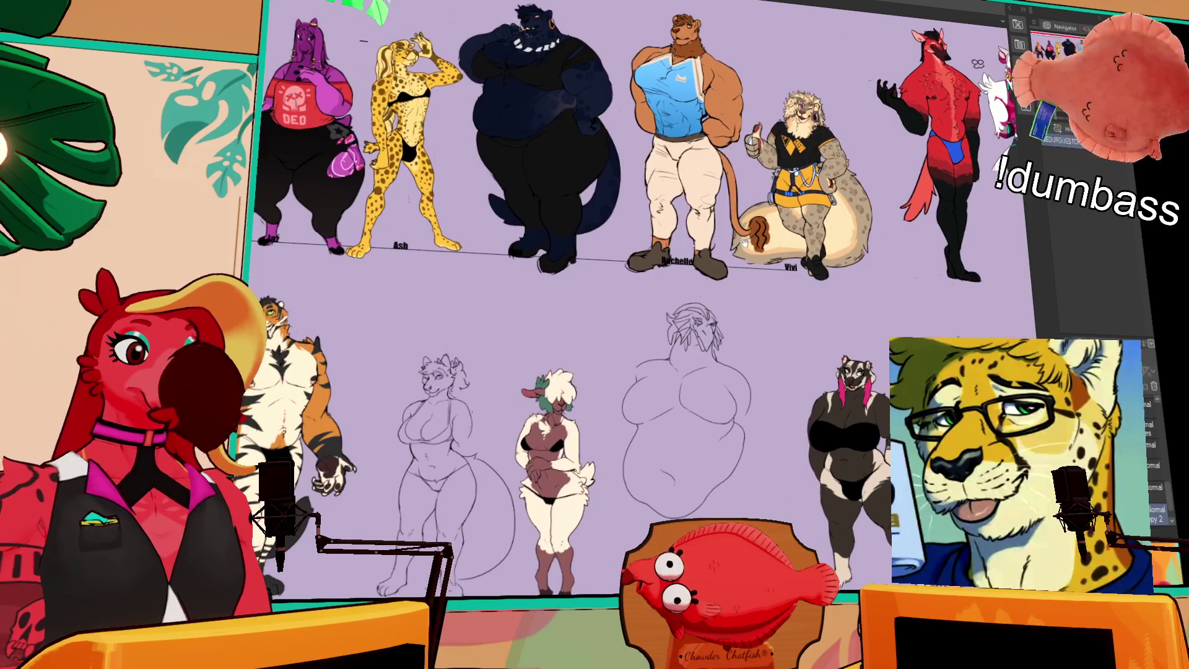
pyautogui.moveTo(745, 243)
pyautogui.mouseDown()
pyautogui.moveTo(809, 277)
pyautogui.moveTo(807, 351)
pyautogui.mouseUp()
pyautogui.scroll(1, 1156, 464)
pyautogui.scroll(-3, 1156, 465)
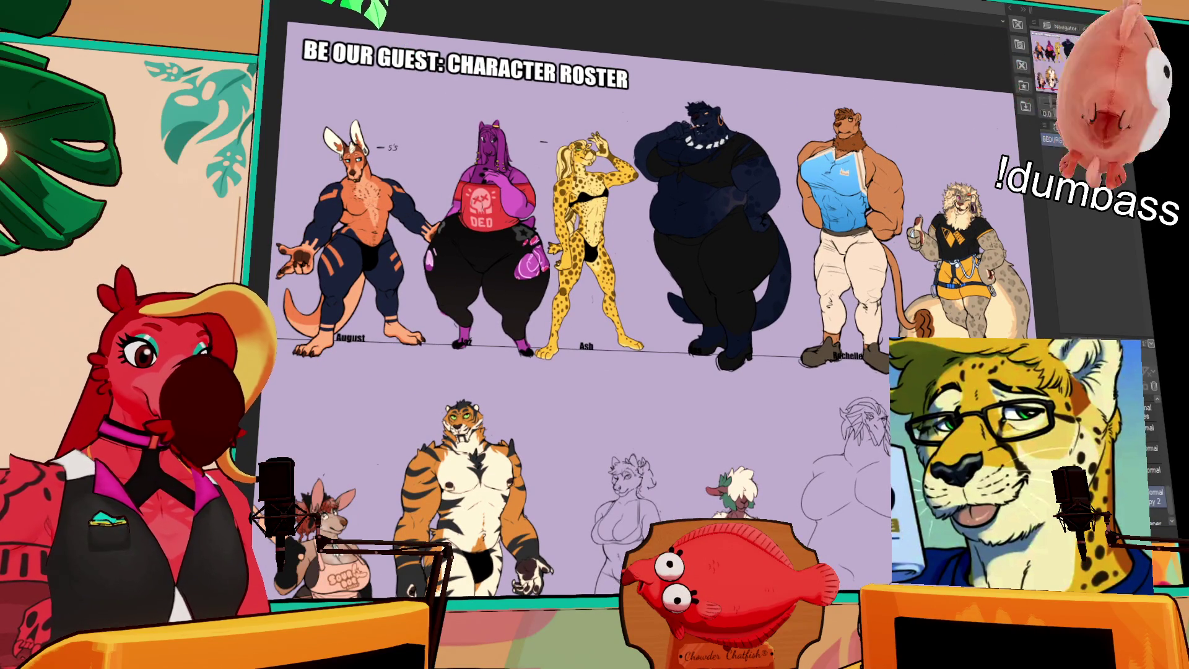
pyautogui.click(1053, 490)
pyautogui.click(1053, 448)
pyautogui.click(1053, 469)
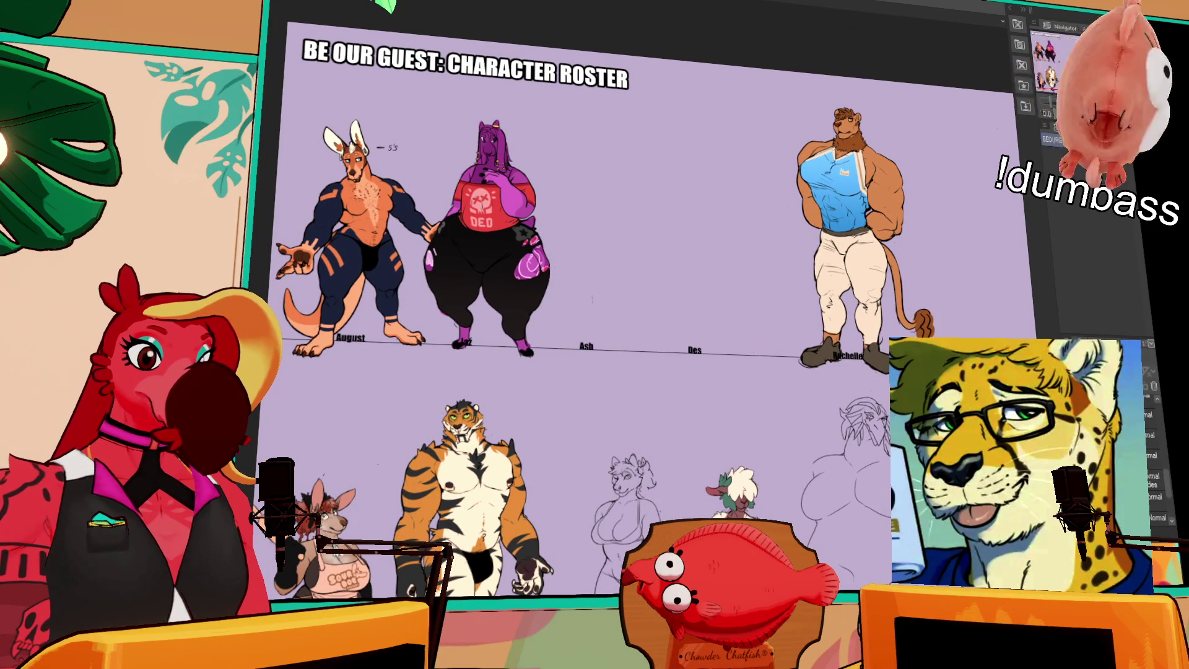
pyautogui.click(1053, 427)
pyautogui.click(1053, 407)
pyautogui.click(1053, 386)
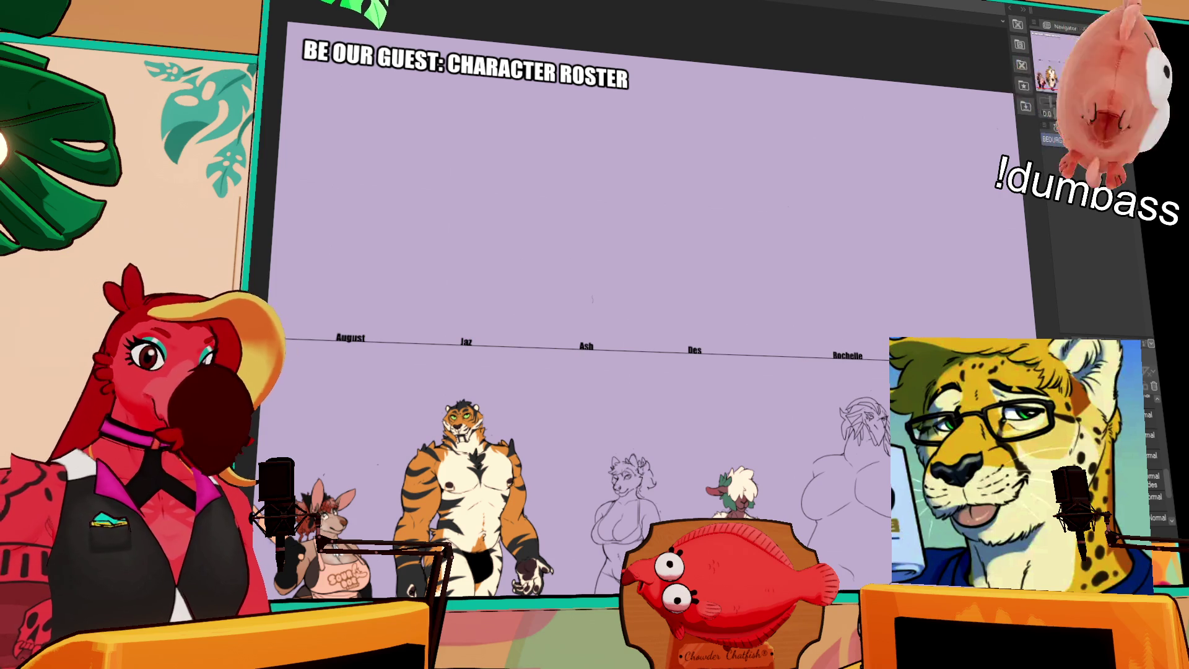
# Place one of the roster layers into a new layer folder.
pyautogui.scroll(1, 1156, 464)
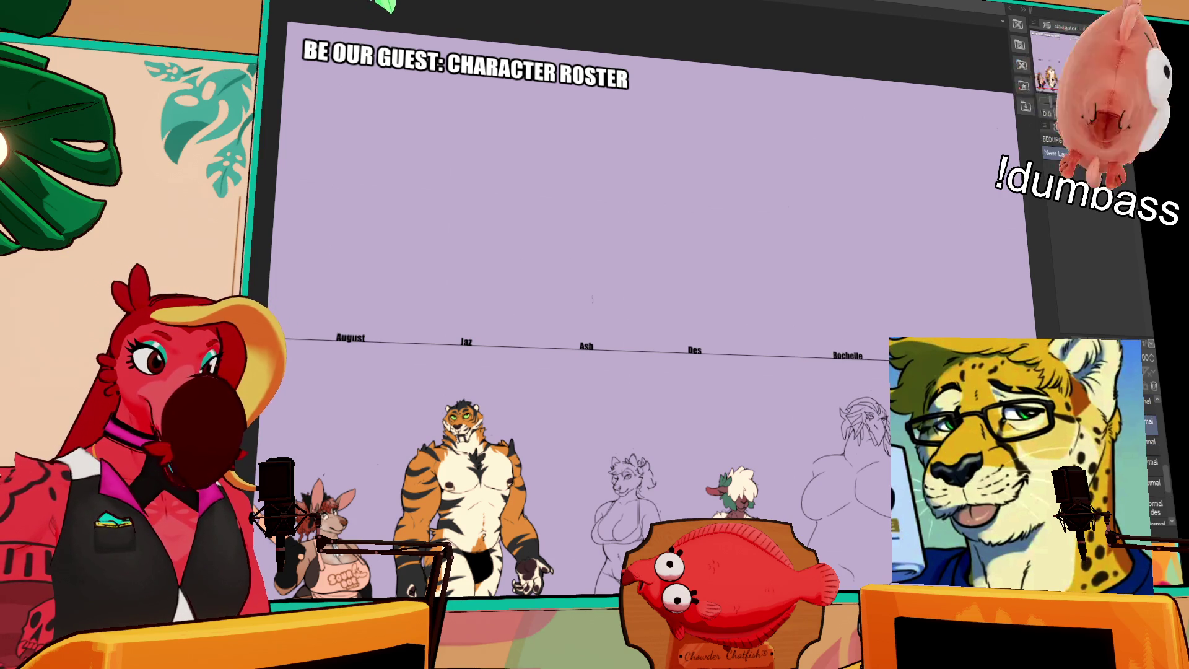
pyautogui.moveTo(1155, 446); pyautogui.dragTo(1047, 127)
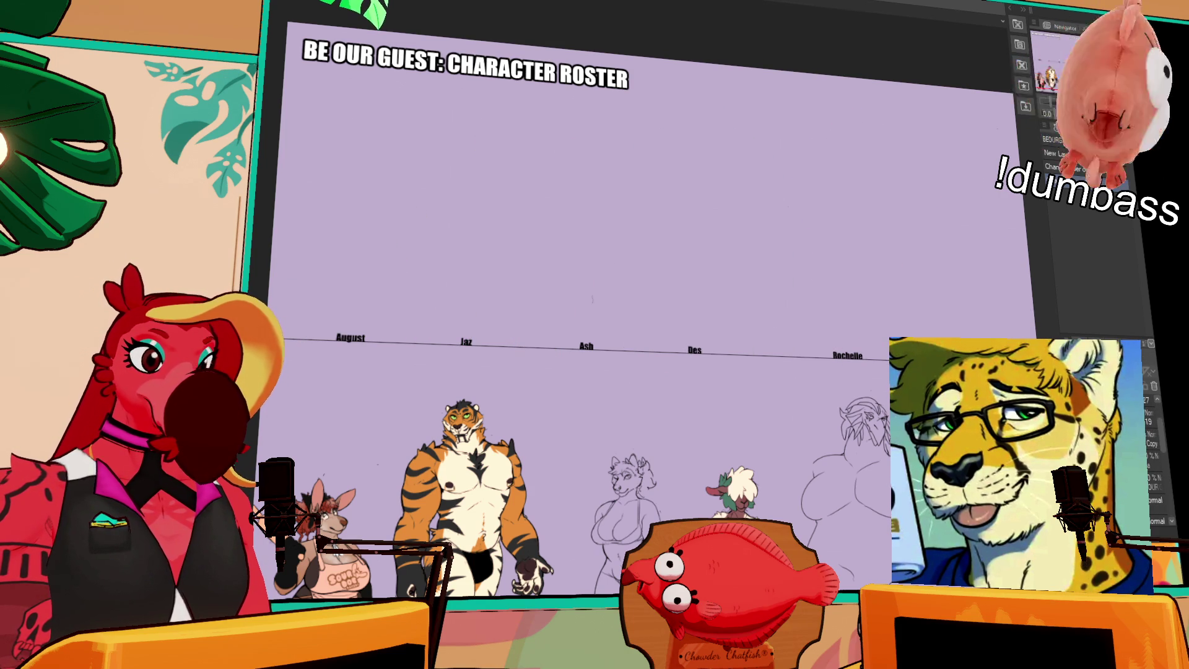
pyautogui.scroll(-5, 1159, 469)
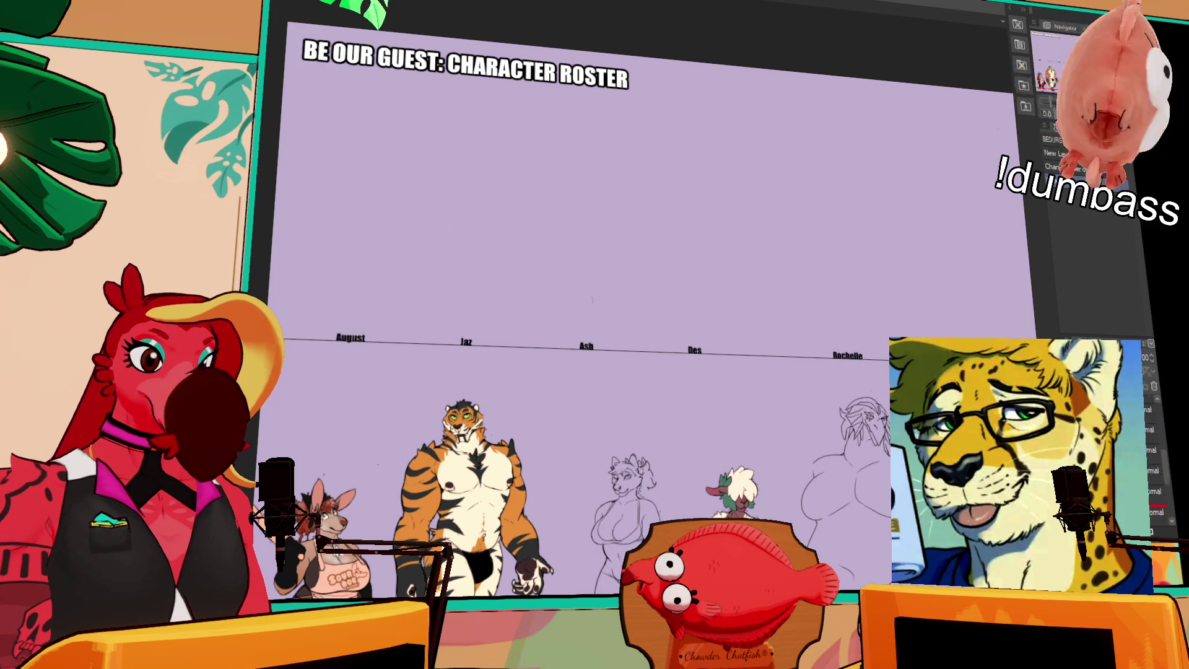
pyautogui.scroll(1, 1155, 471)
pyautogui.scroll(-1, 1155, 471)
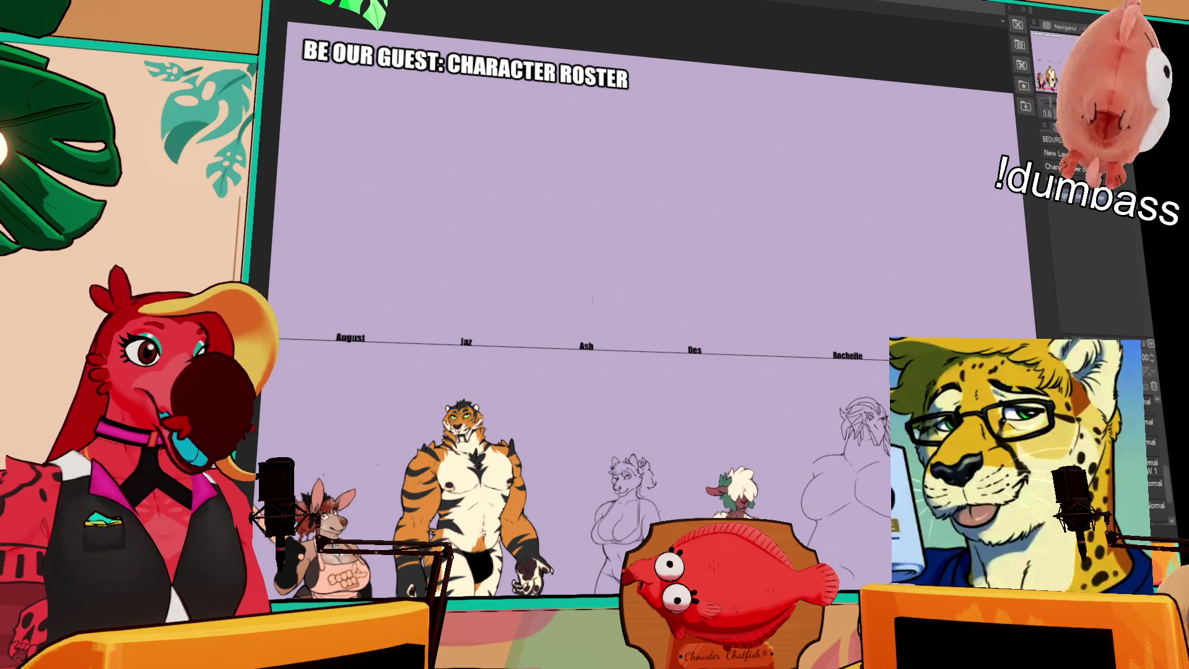
pyautogui.scroll(3, 499, 227)
# Zoom in on the red character and bird, then move a layer lower in the stack.
pyautogui.moveTo(499, 227)
pyautogui.mouseDown()
pyautogui.moveTo(504, 263)
pyautogui.moveTo(495, 93)
pyautogui.moveTo(186, 112)
pyautogui.moveTo(93, 155)
pyautogui.moveTo(75, 434)
pyautogui.mouseUp()
pyautogui.moveTo(682, 248); pyautogui.dragTo(598, 306)
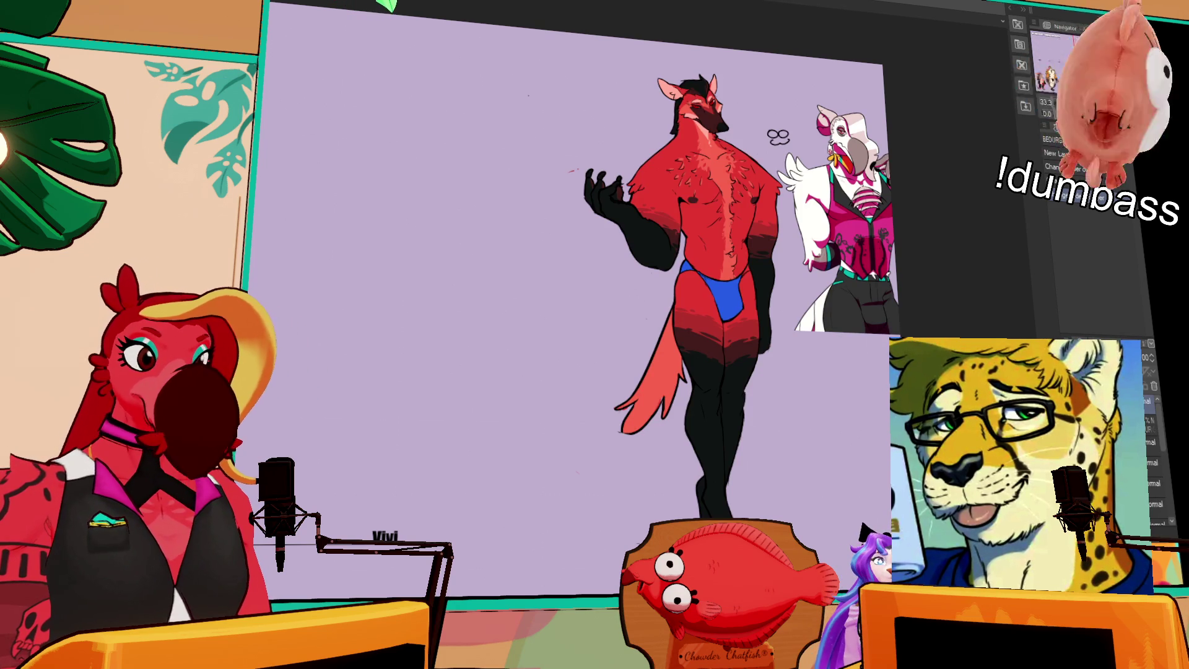
pyautogui.scroll(-1, 1154, 521)
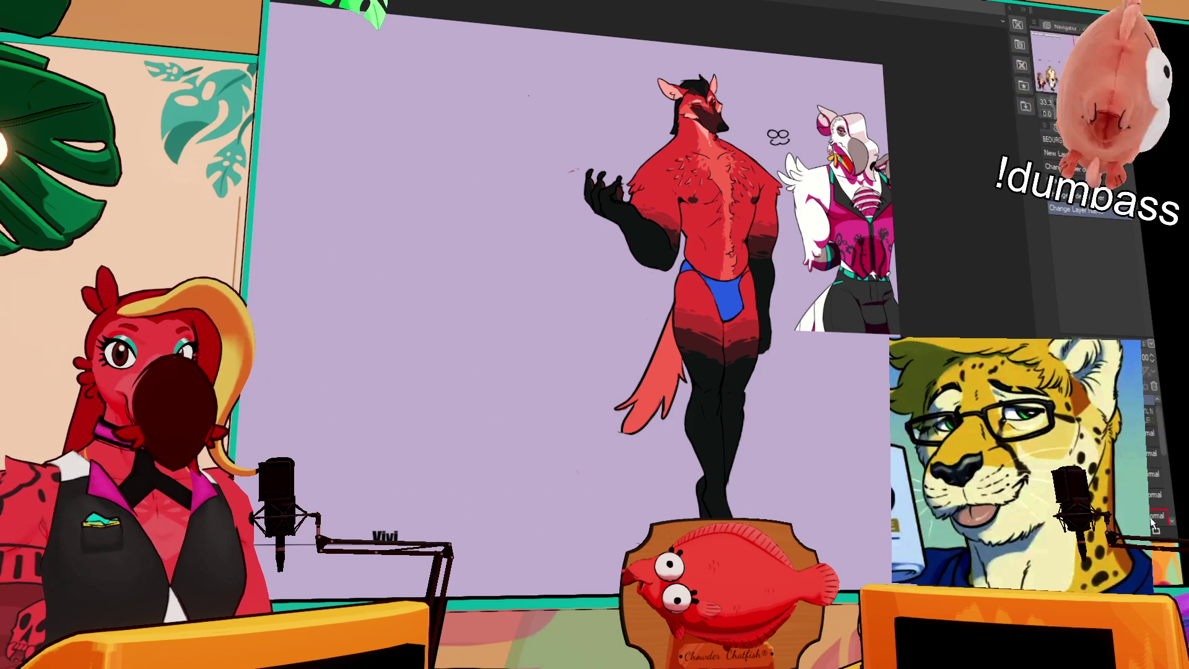
pyautogui.moveTo(1153, 525); pyautogui.dragTo(1152, 453)
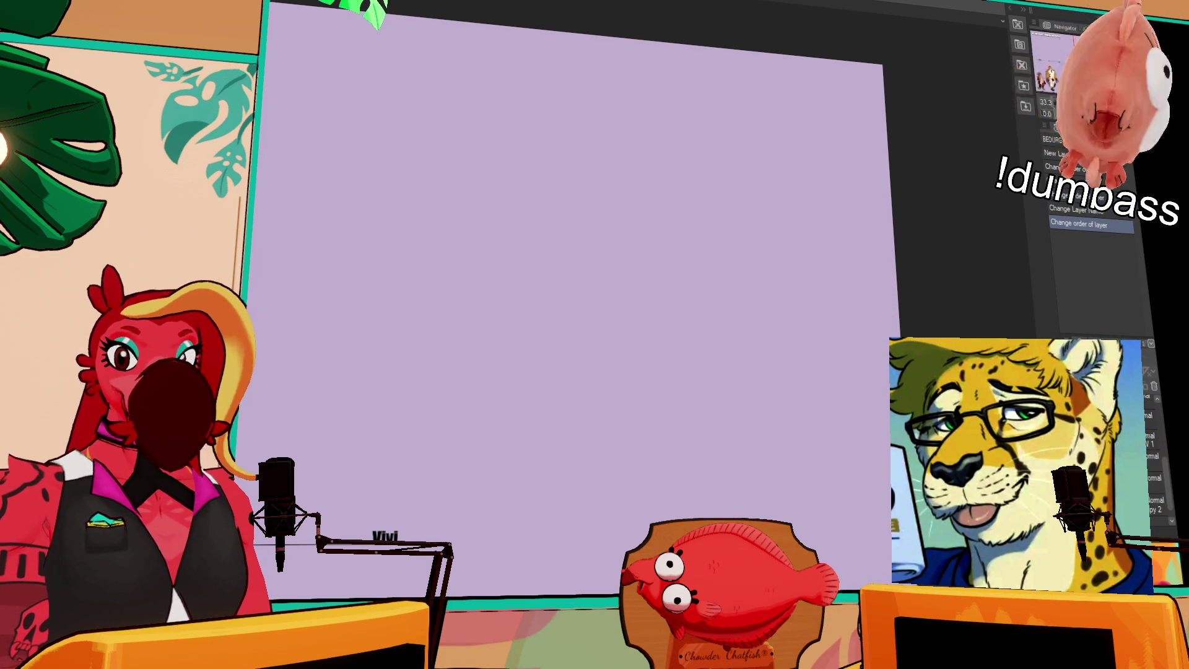